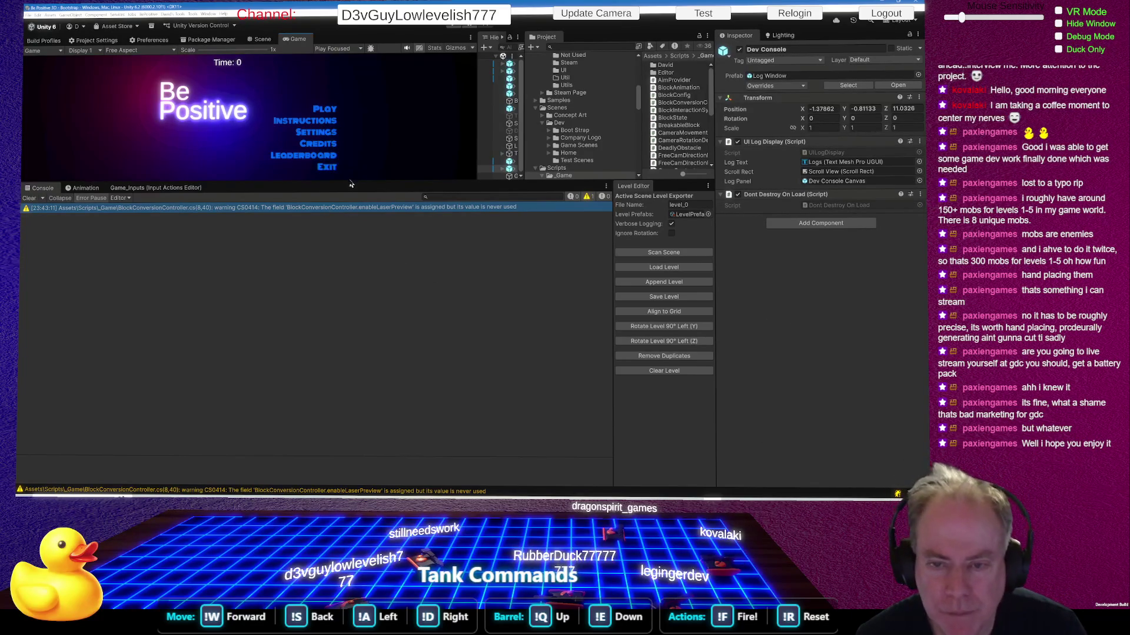
- Lower the Game/Console divider so the Be Positive title menu has a larger Game view
left_click_drag(349, 182, 338, 307)
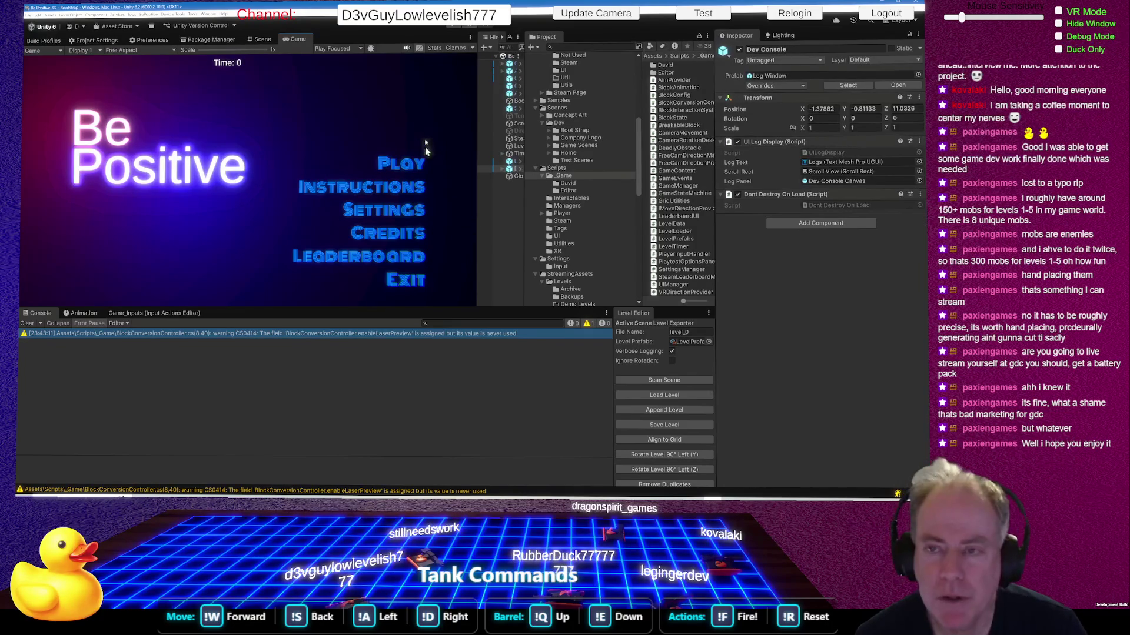
- Enter play mode and start level_0 from the Be Positive main menu
left_click(450, 30)
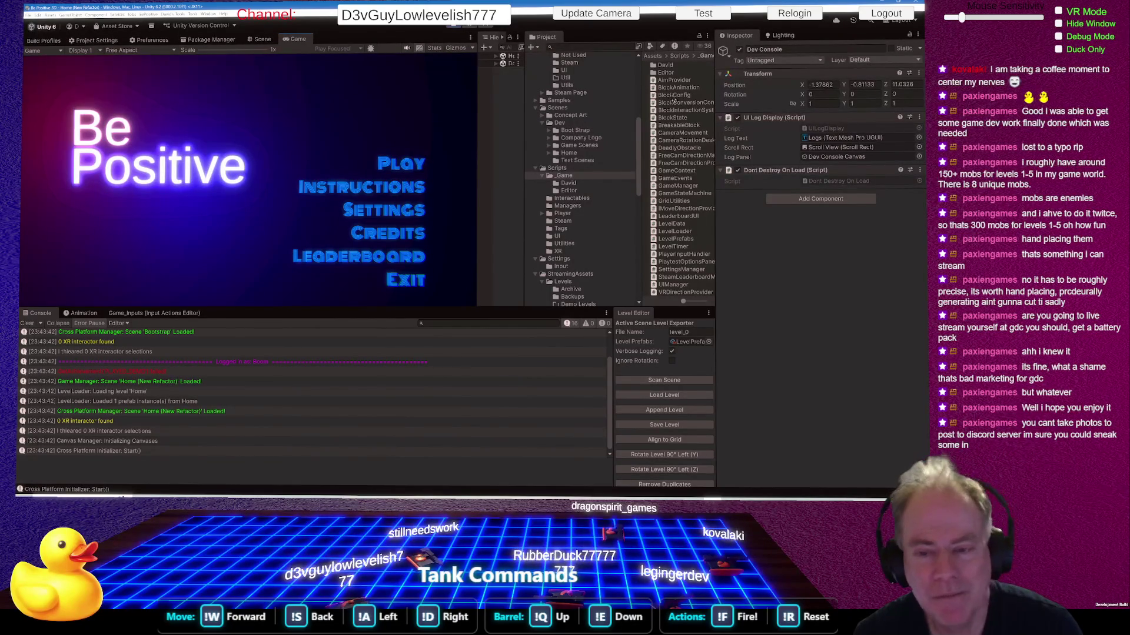
key("Return")
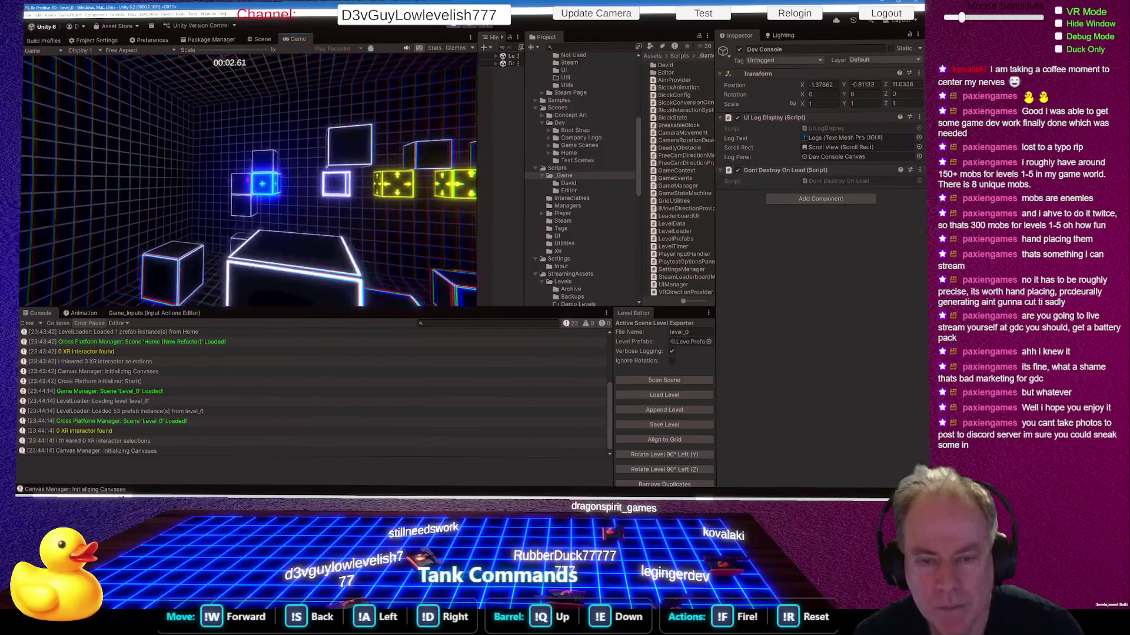
- Push blocks in level_0, pause with Escape, then stop play mode
key("w")
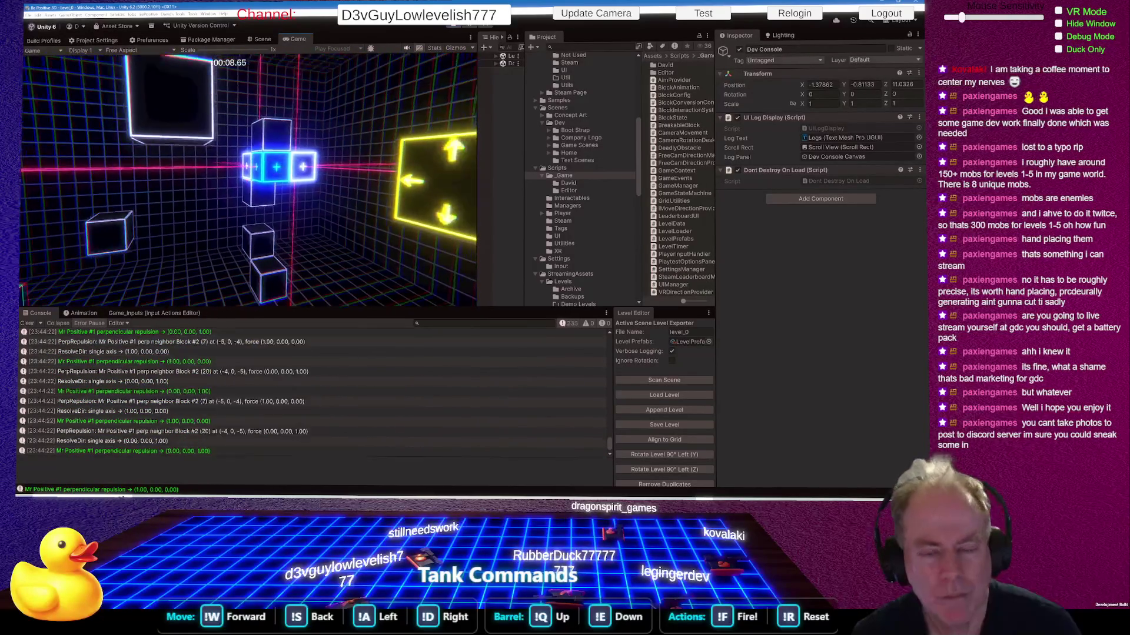
key("Escape")
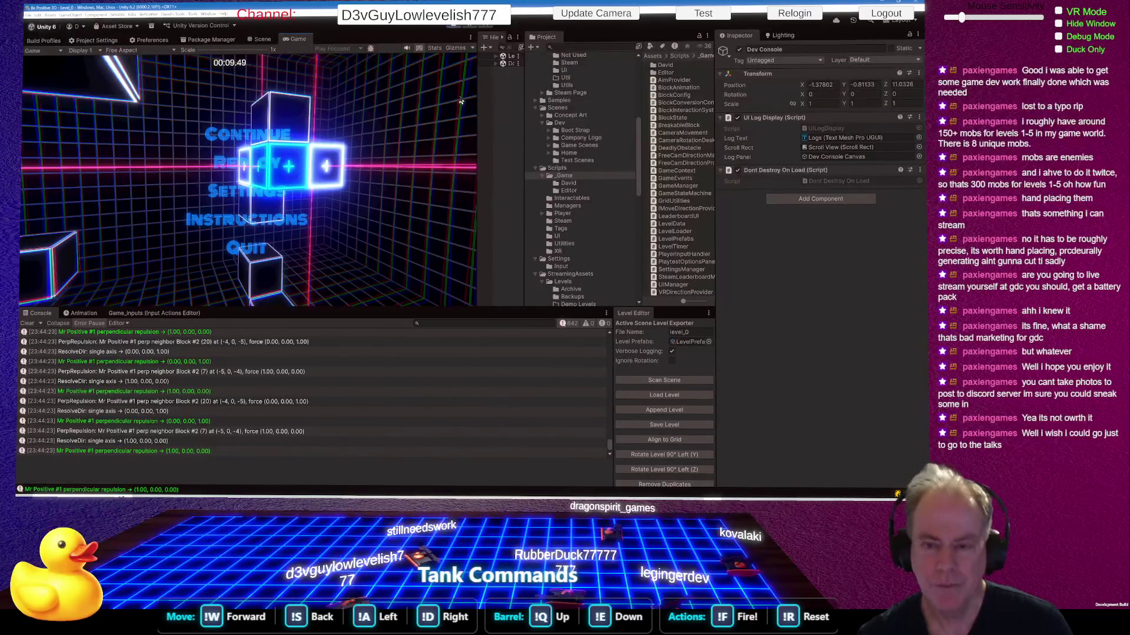
left_click(458, 28)
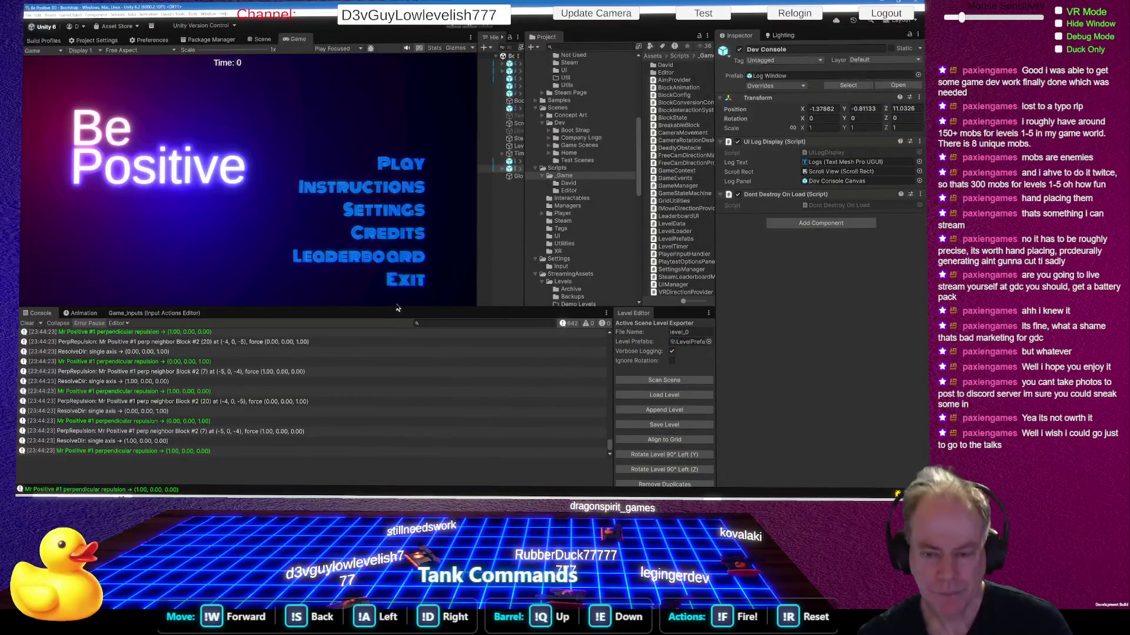
- Raise the Game/Console divider so the Mr Positive repulsion log entries get more room
left_click_drag(393, 307, 416, 218)
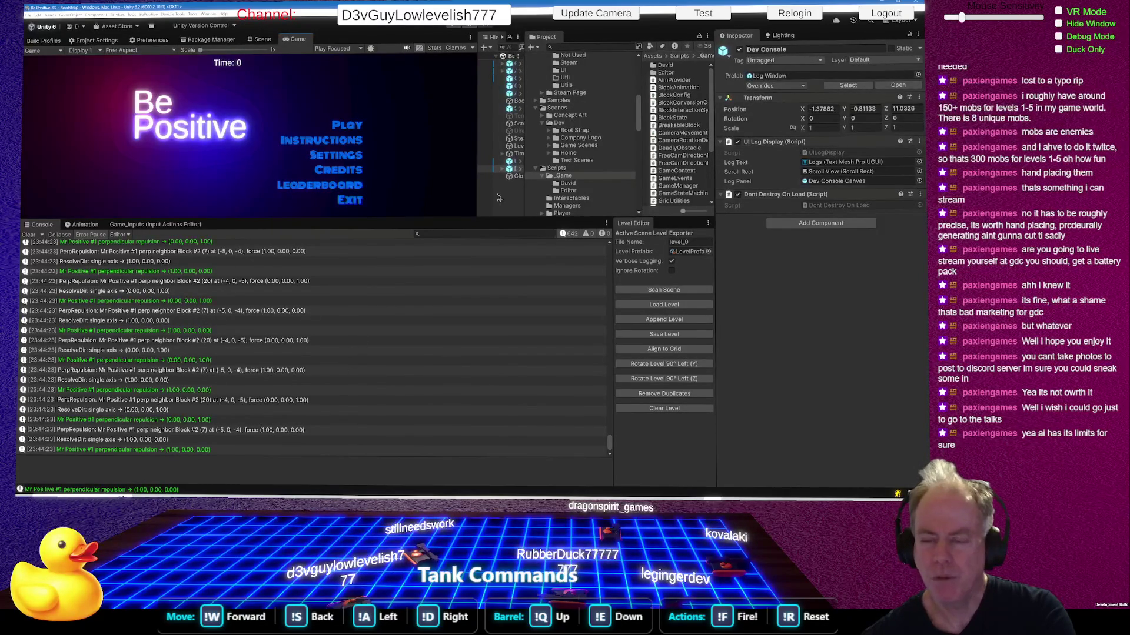
- Widen the scene object list, then Alt-Tab to the Twitch Inspector bitrate report
mouse_move(524, 200)
left_mouse_down()
mouse_move(573, 194)
mouse_move(412, 193)
mouse_move(473, 192)
left_mouse_up()
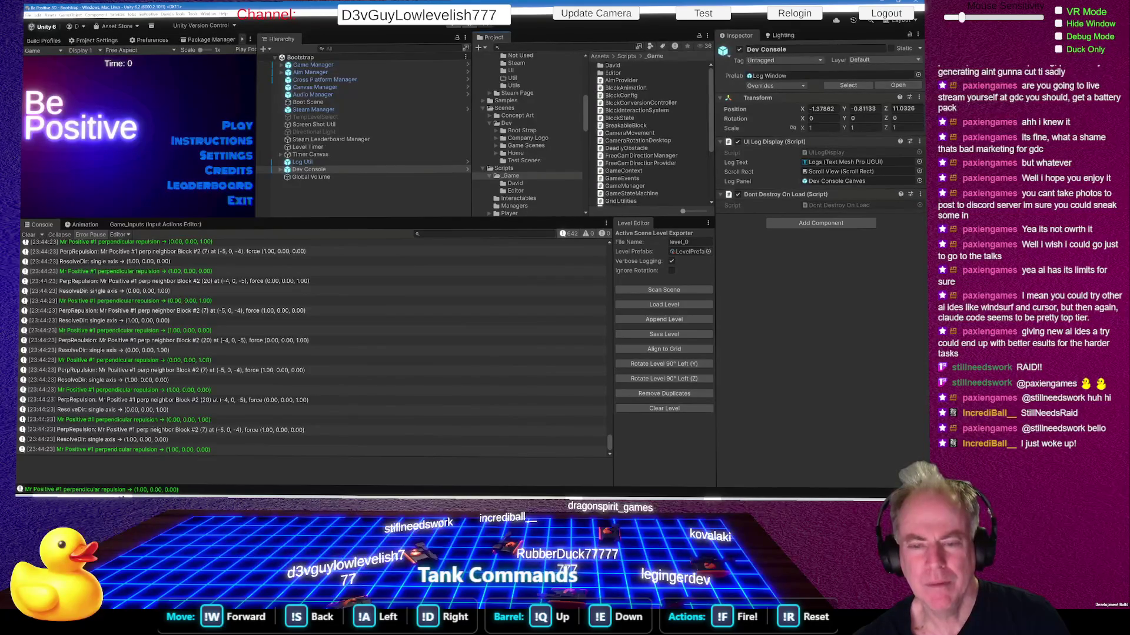
key("alt+Tab")
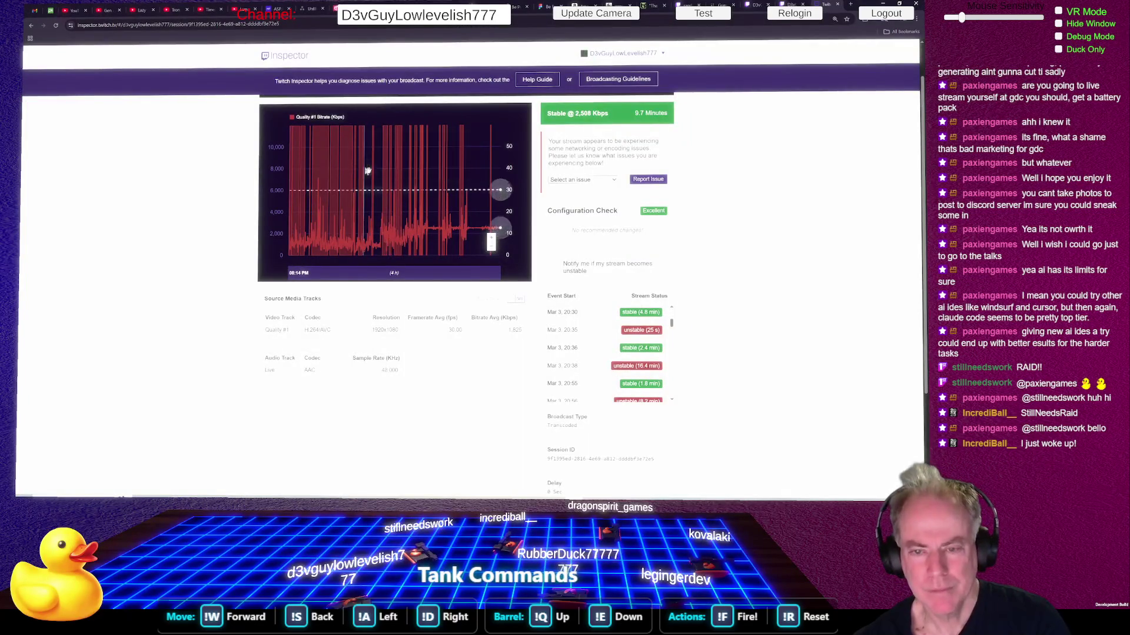
key("ctrl+plus")
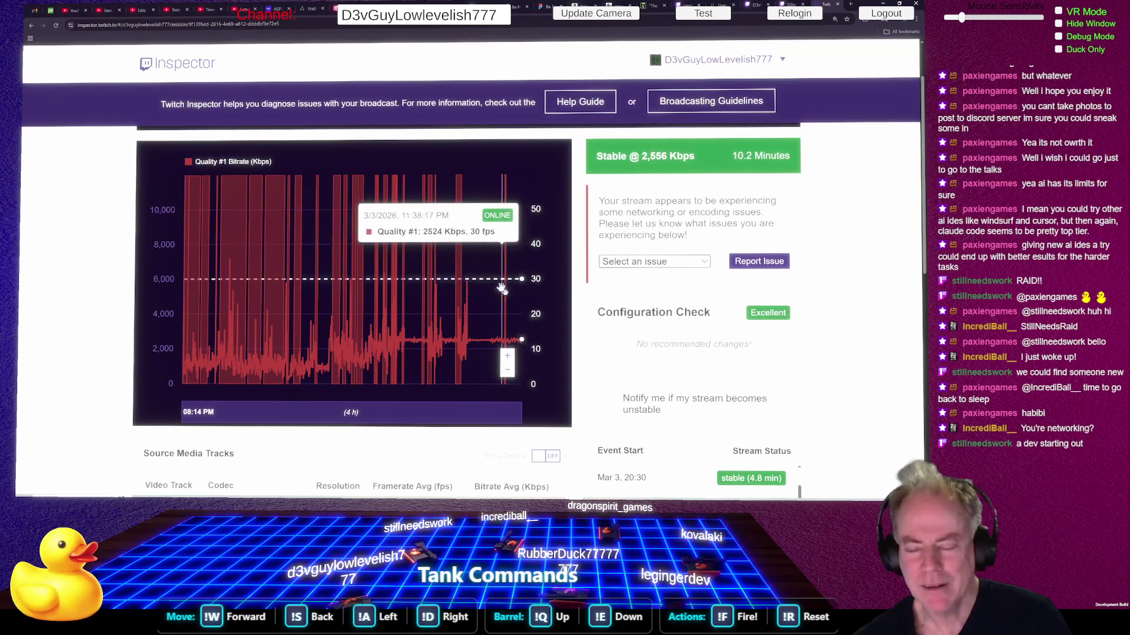
key("ctrl+plus")
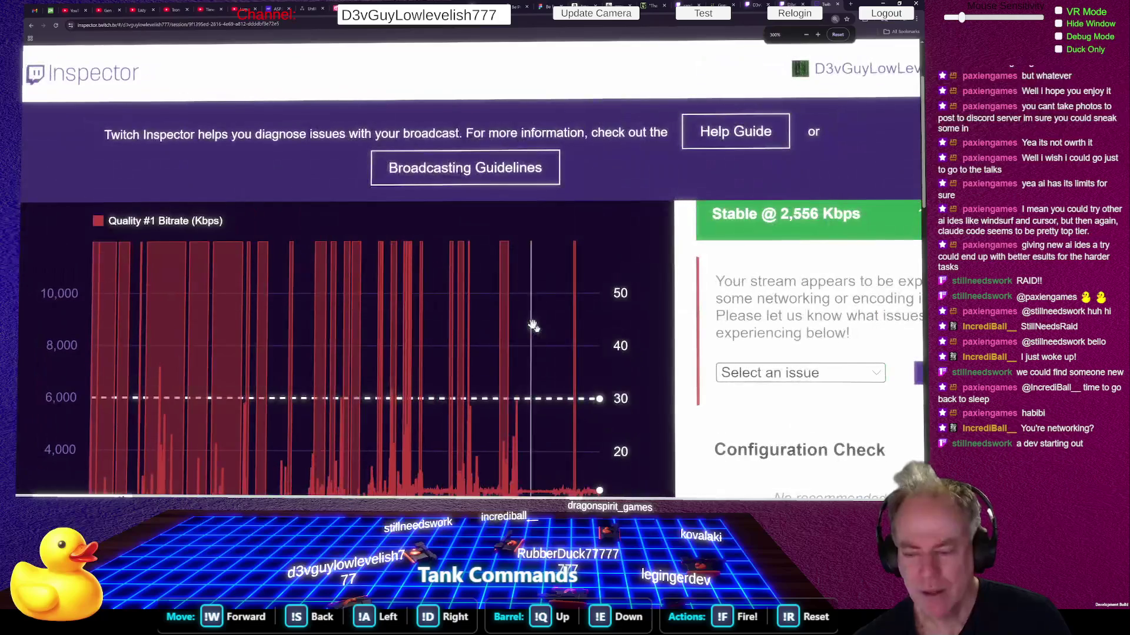
key("ctrl+minus")
key("ctrl+minus")
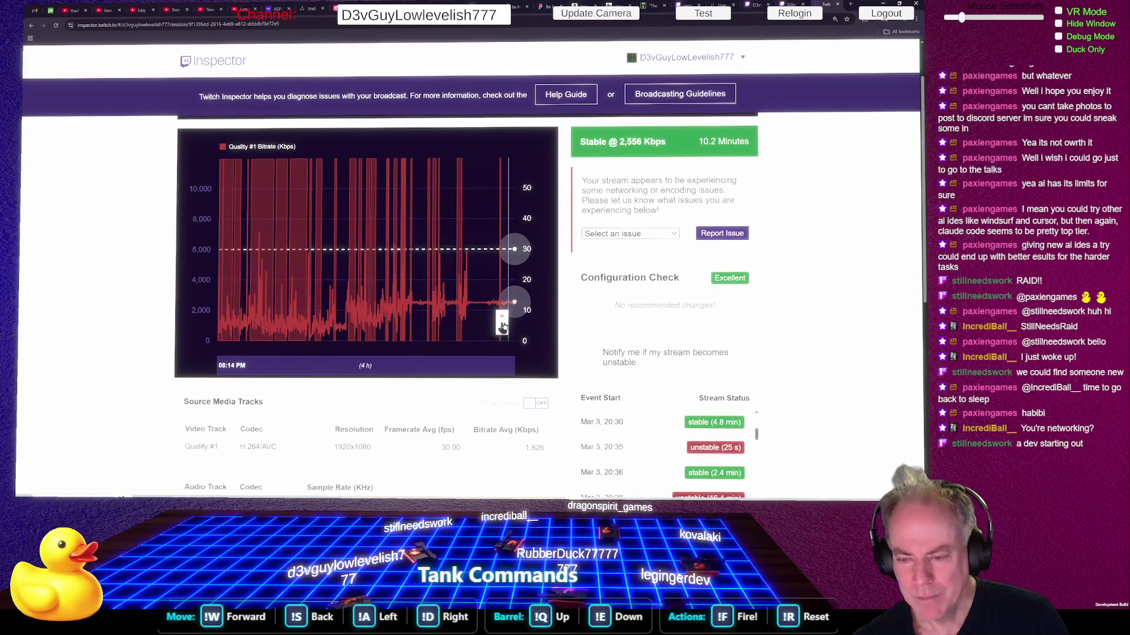
- Zoom the bitrate chart to 10 minutes, shift to the latest data, then widen to 60 minutes
left_click(503, 317)
left_click(503, 318)
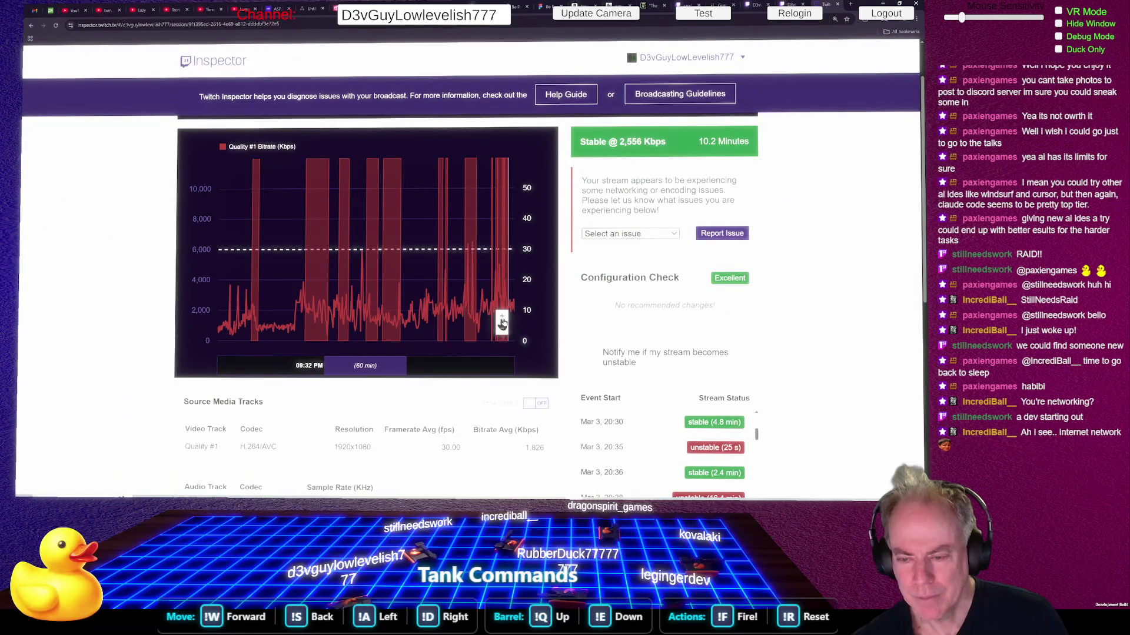
left_click(503, 318)
left_click(503, 317)
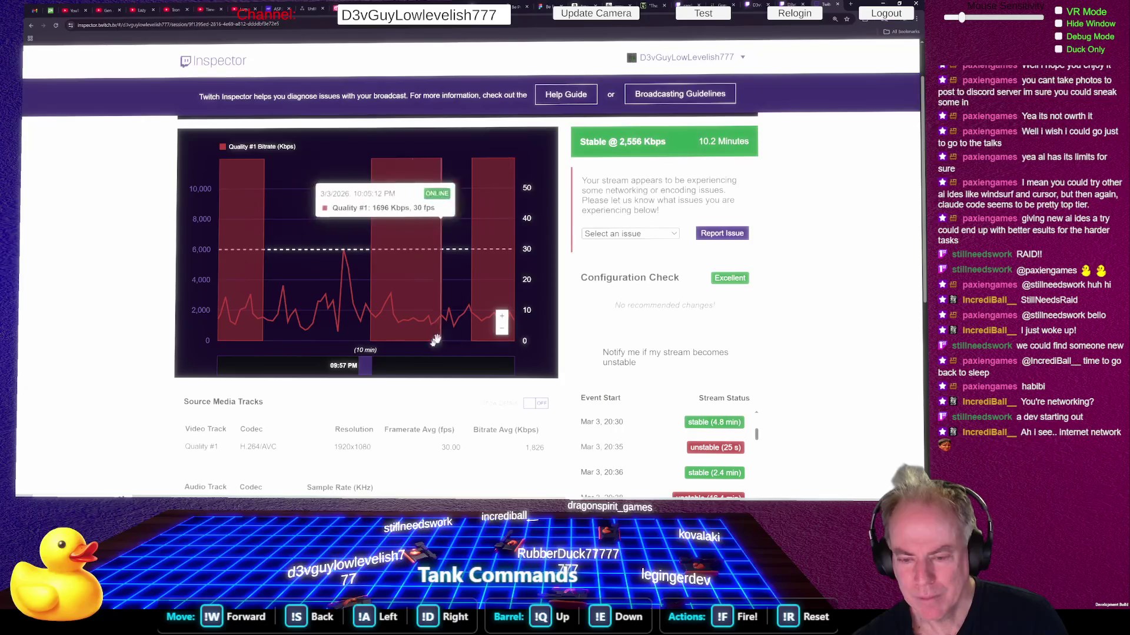
left_click_drag(372, 369, 507, 368)
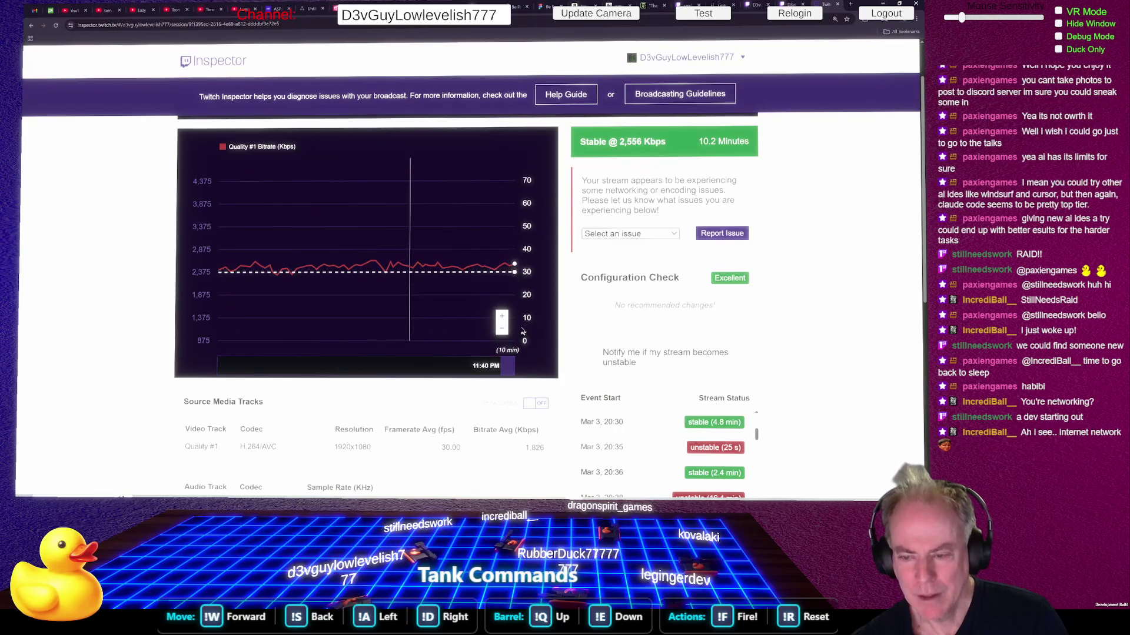
left_click(503, 331)
left_click(503, 331)
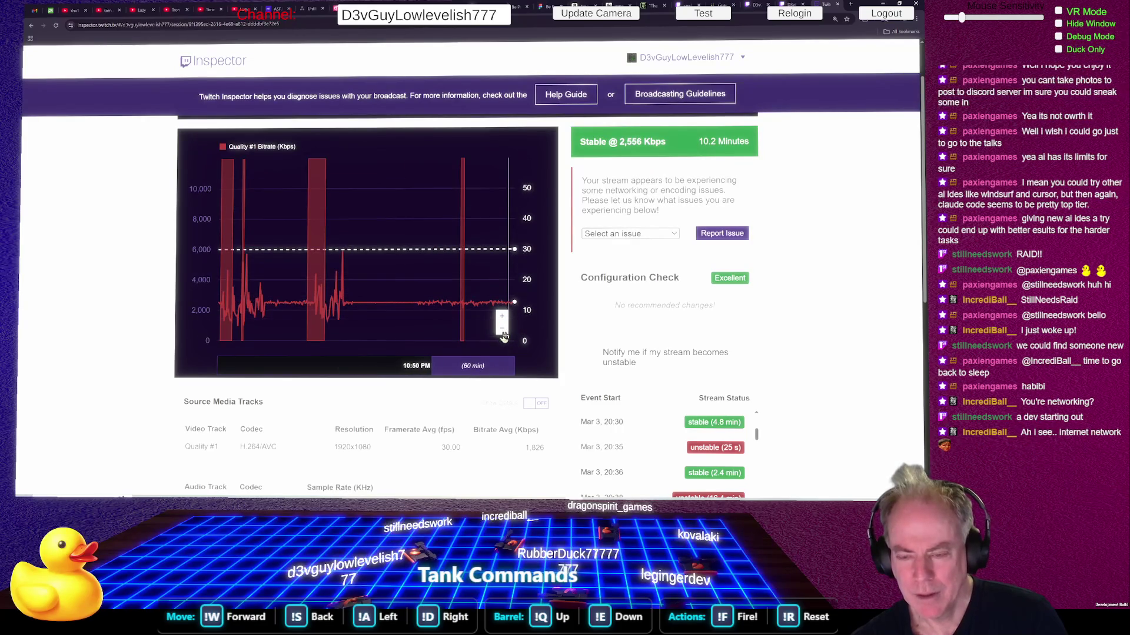
mouse_move(328, 296)
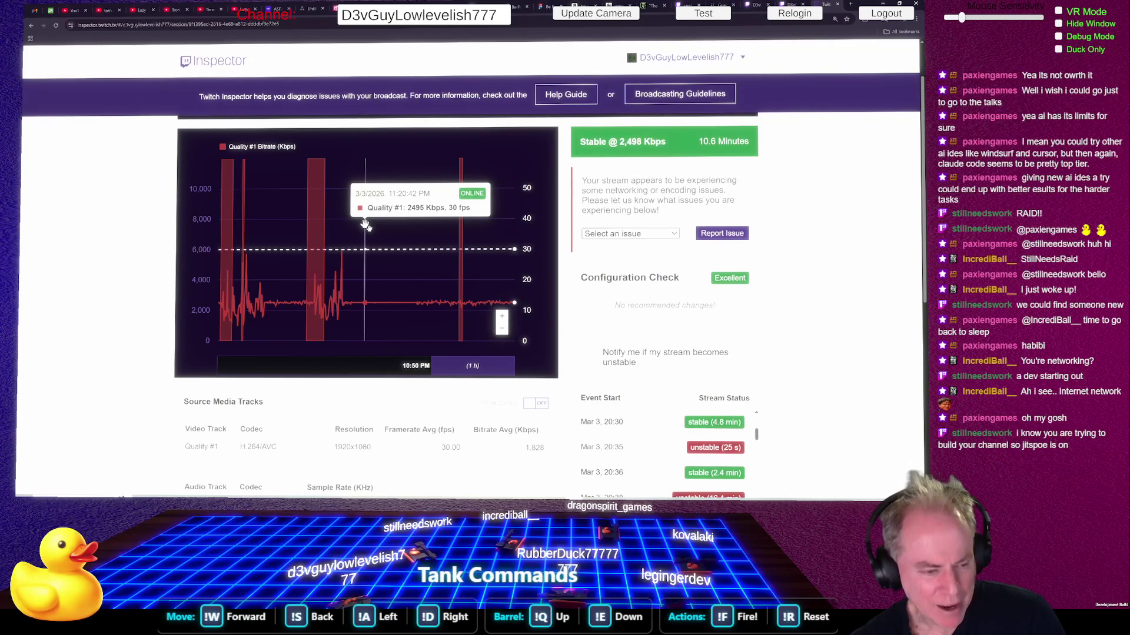
- Read the chart's bitrate values, then Alt-Tab back to the Unity Editor
mouse_move(359, 218)
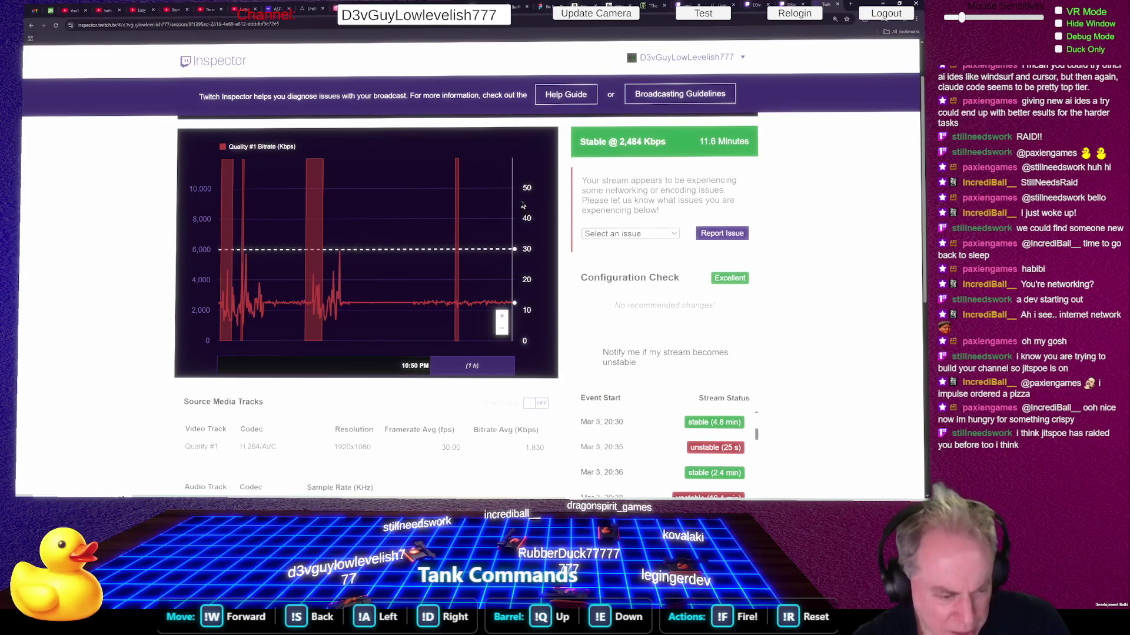
mouse_move(477, 233)
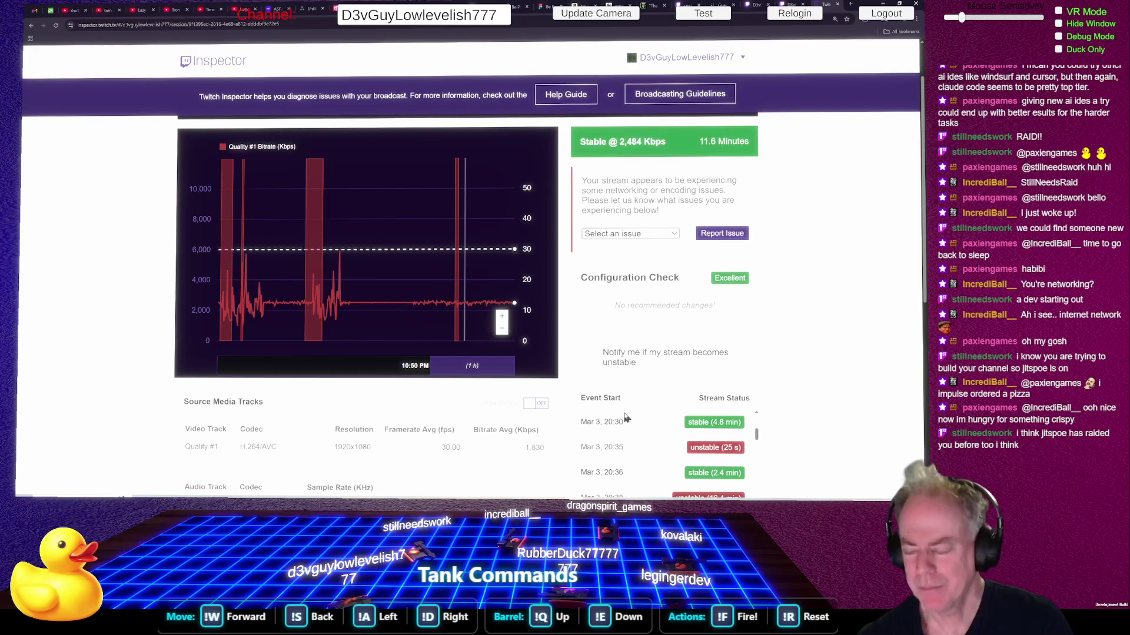
key("alt+Tab")
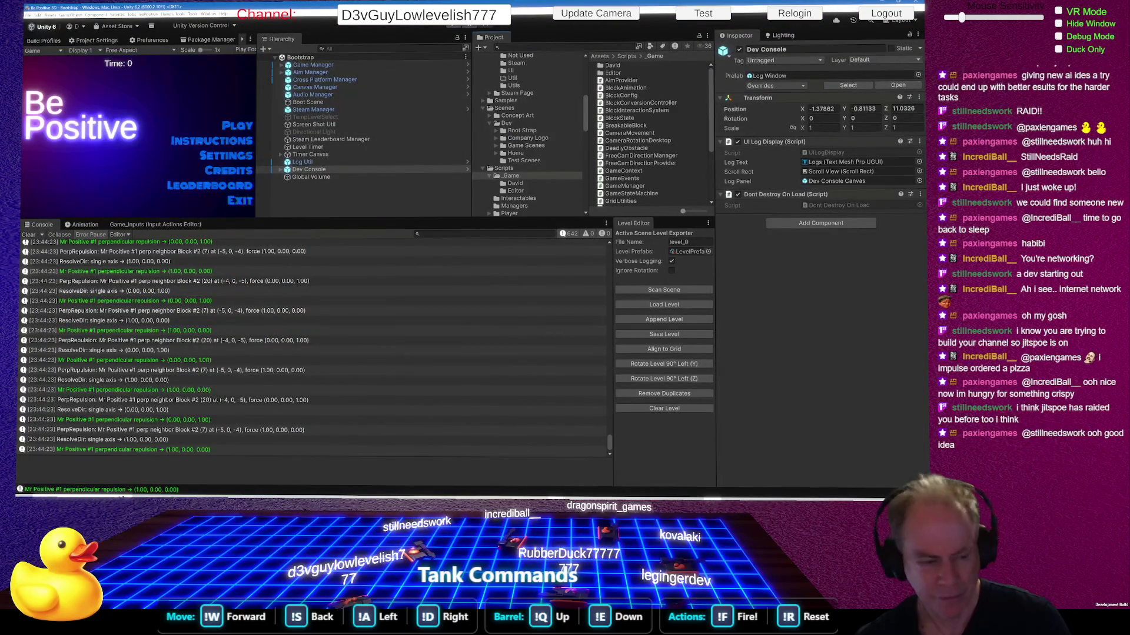
- Return to the Twitch Inspector page, then switch to the Video Producer past broadcasts tab
key("alt+Tab")
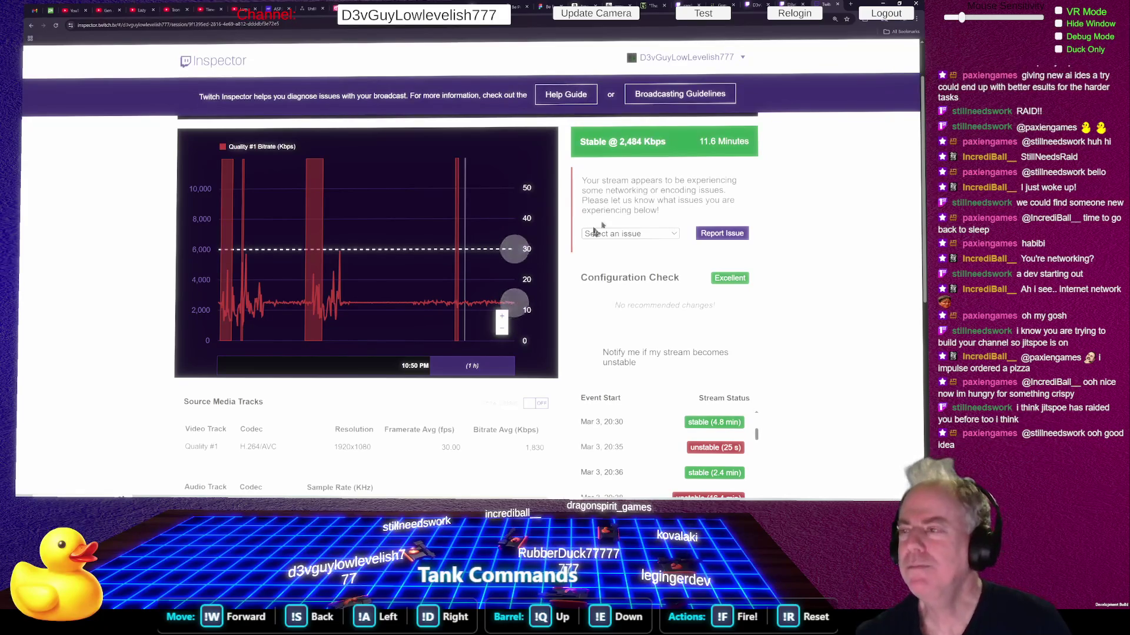
left_click(804, 4)
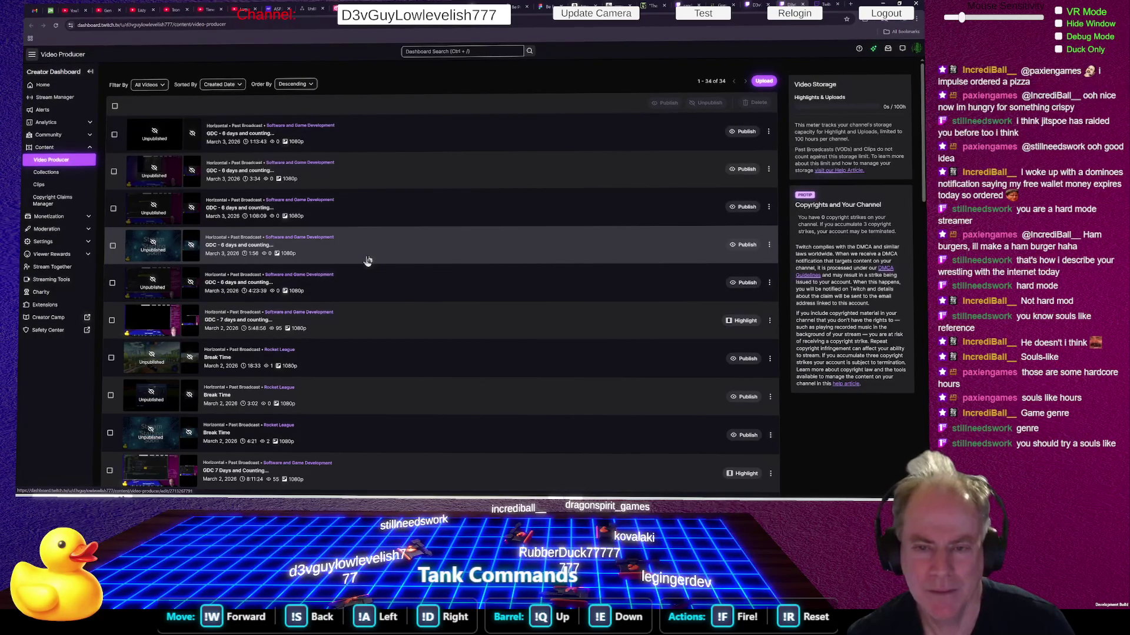
- After reviewing the 34 past broadcasts, open a new Google tab
left_click(851, 6)
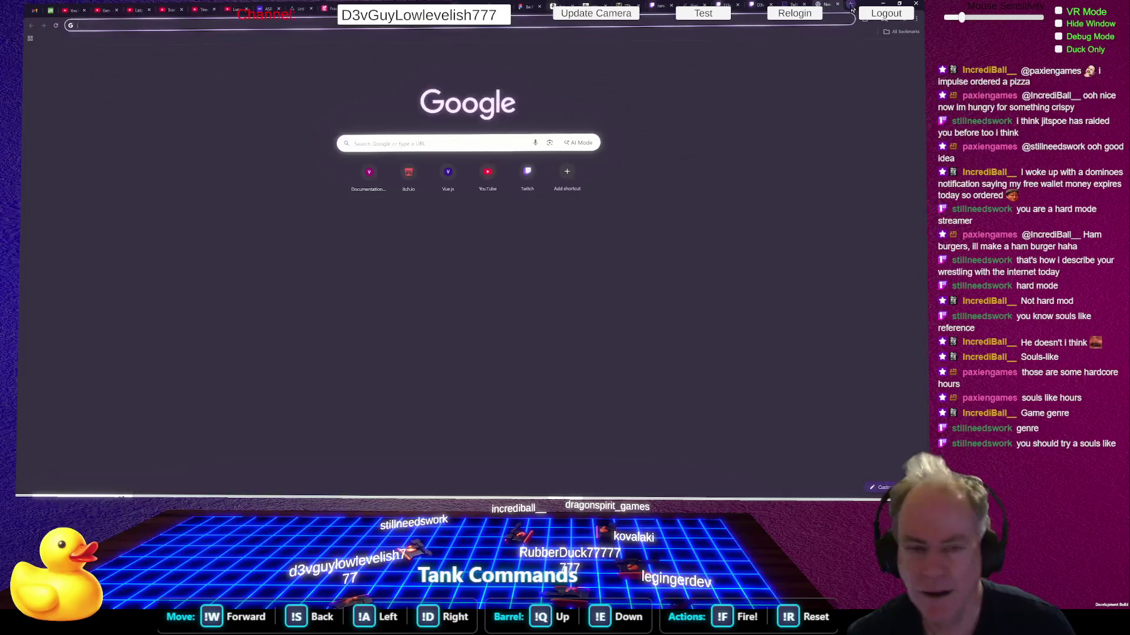
- Search Google for 'Sole like', scroll the sole fish results, and select the query to edit
type("Sole like")
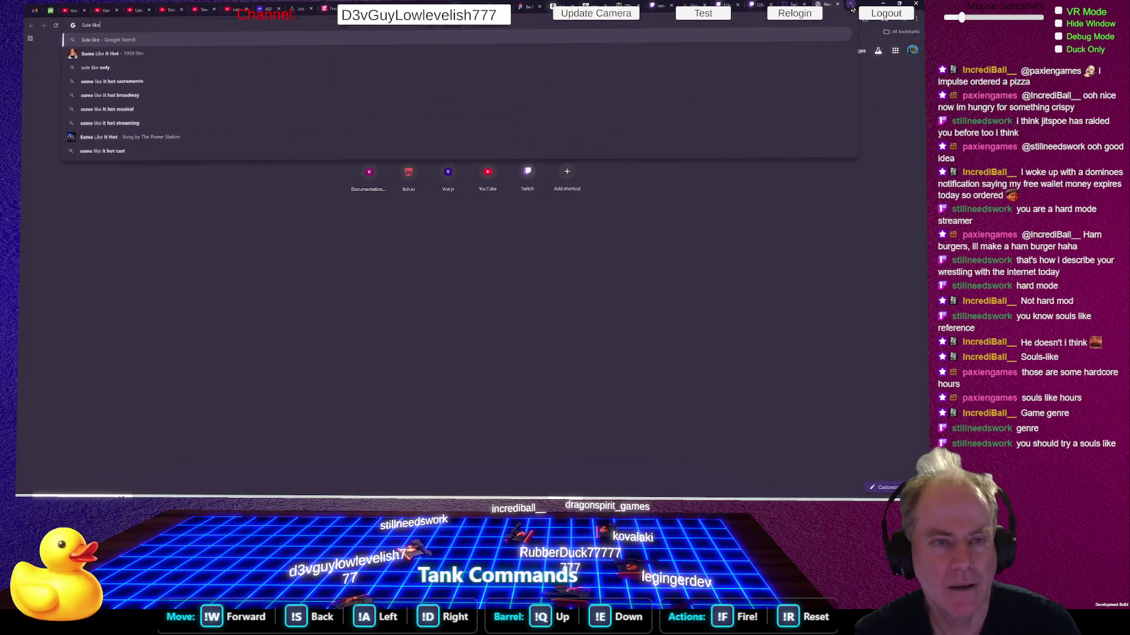
key("Return")
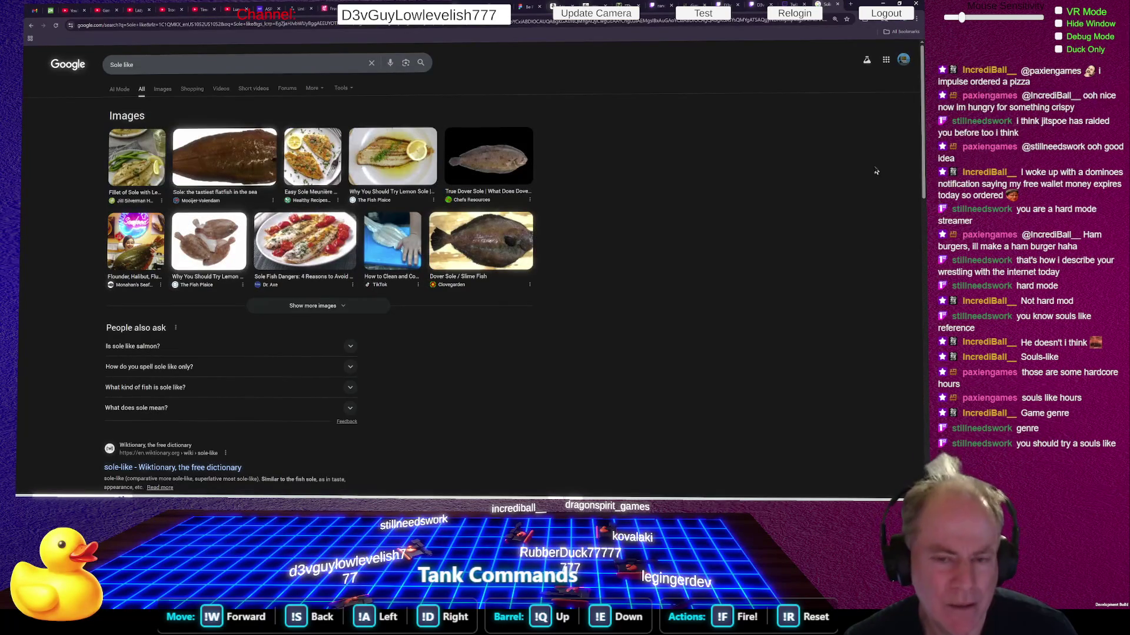
scroll(647, 221, "down", 5)
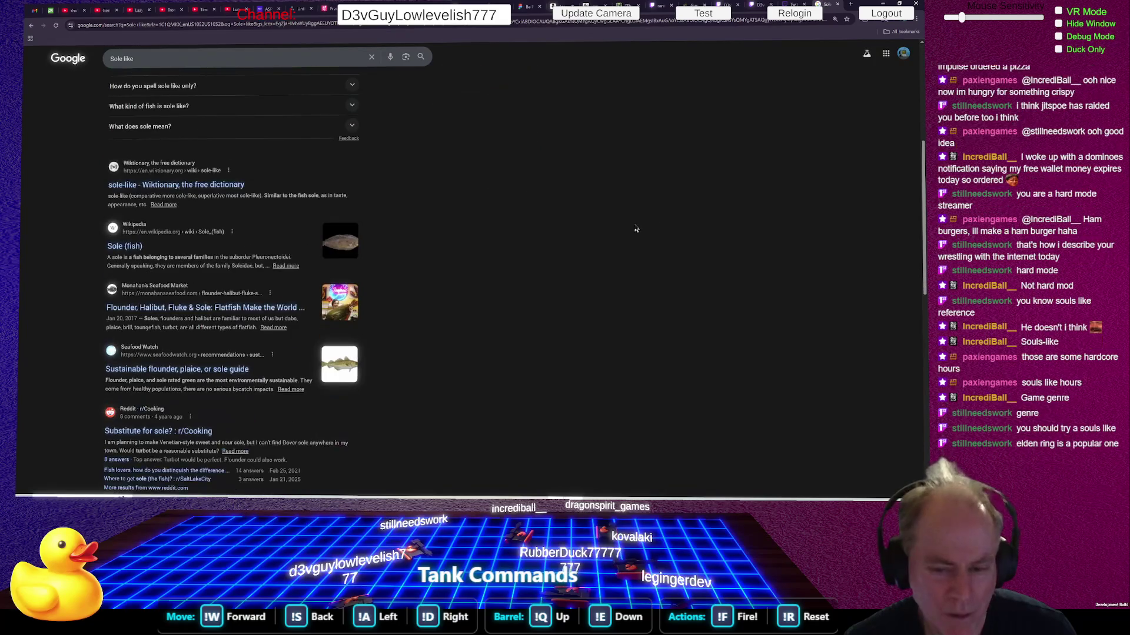
scroll(547, 189, "up", 5)
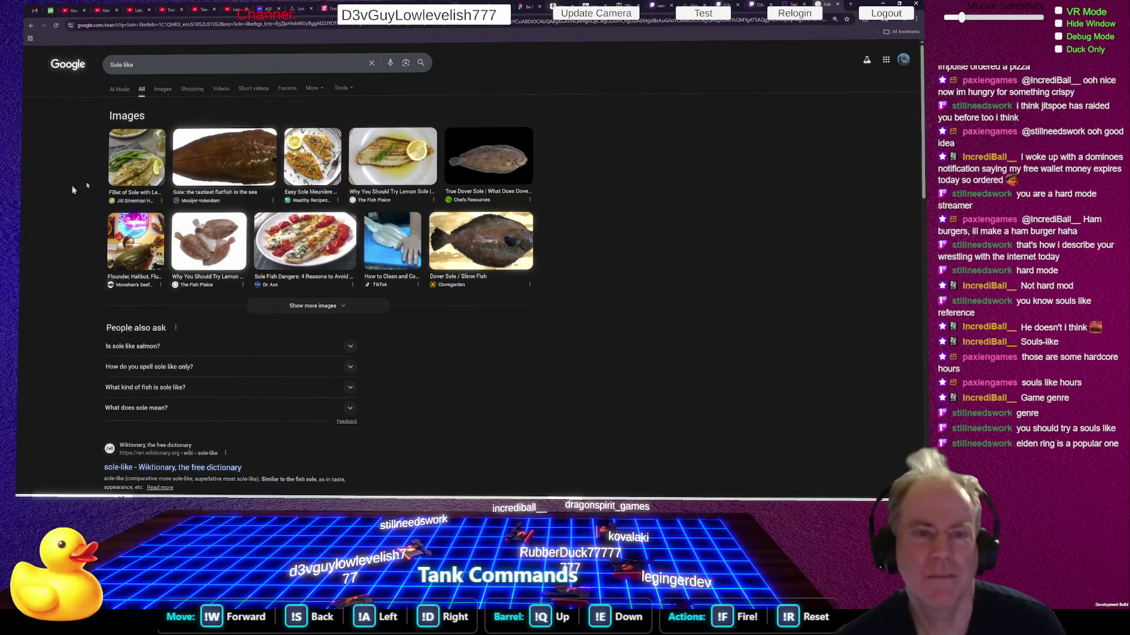
left_click(196, 67)
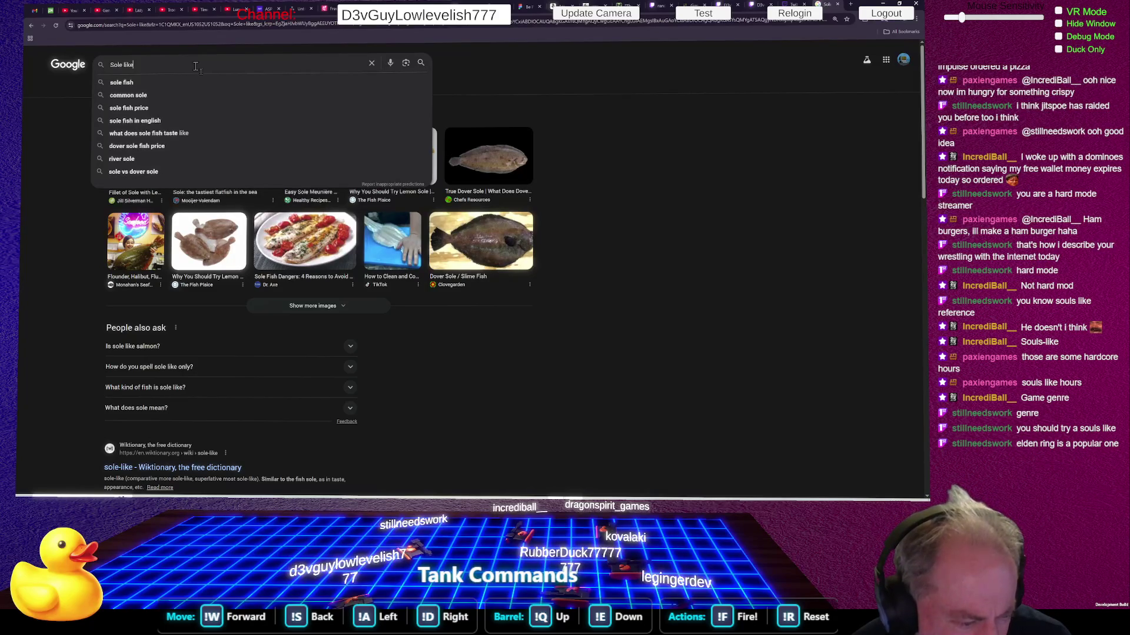
- Fix the query spelling from 'Sole' and search for the 'soul like games' suggestion
key("Left")
key("Left")
key("Left")
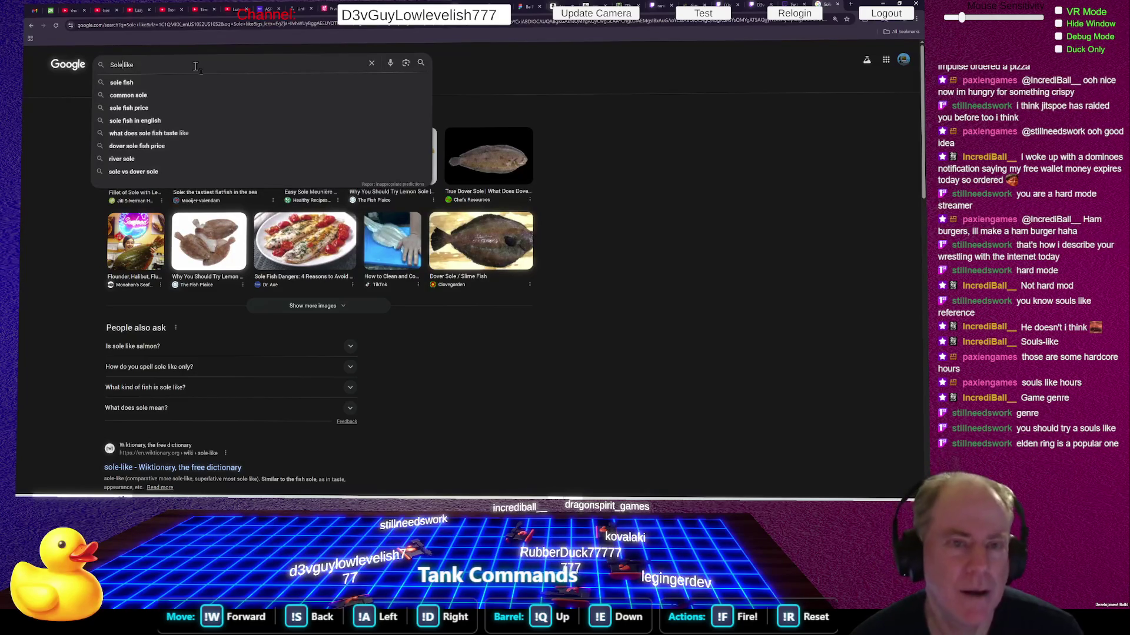
type("u")
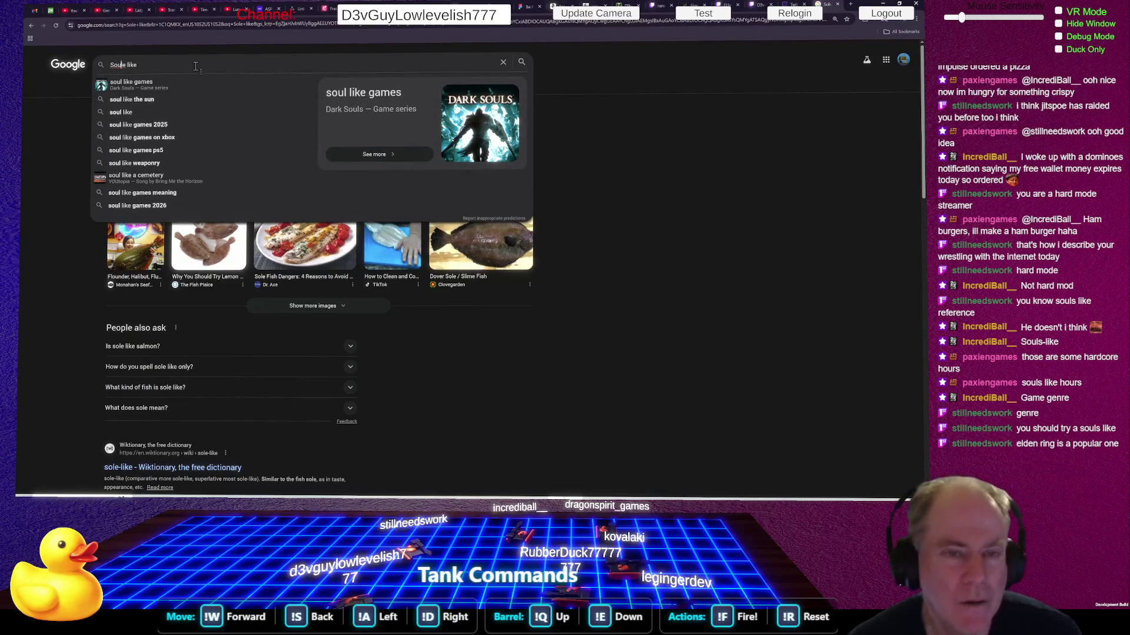
left_click(160, 88)
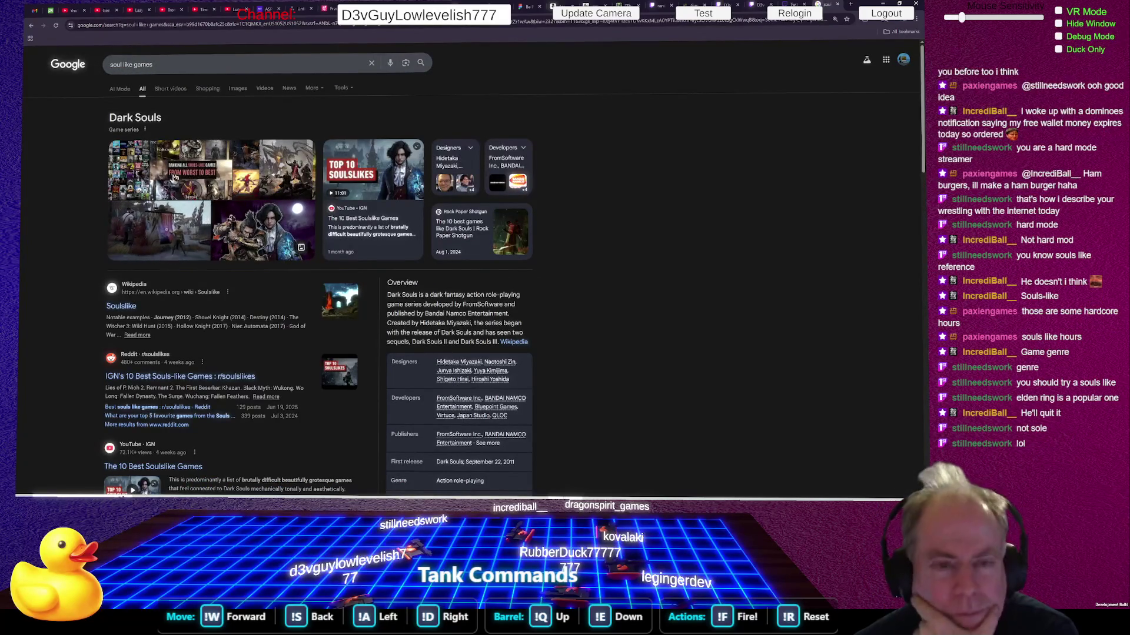
- View Short videos results for soul like games, glance at Shopping, then go back
left_click(172, 90)
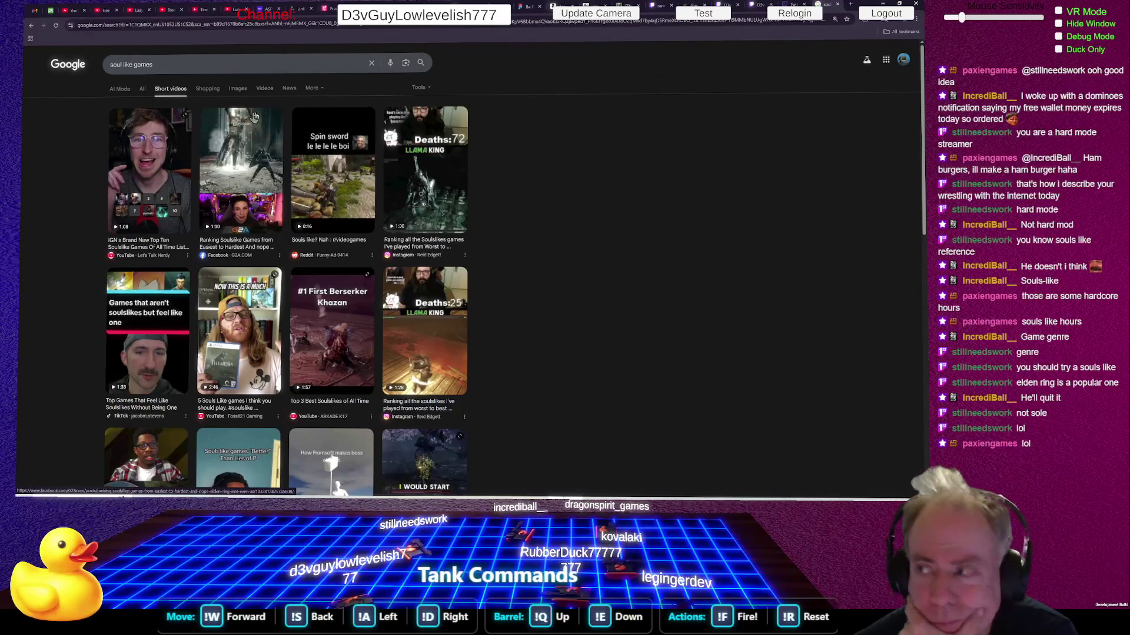
left_click(207, 89)
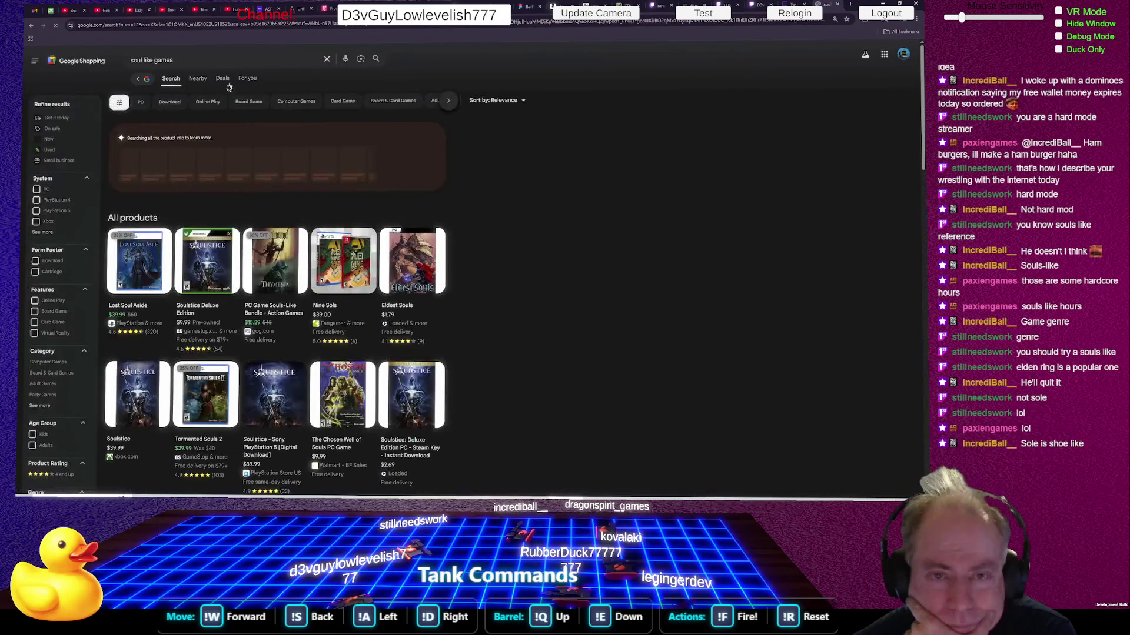
left_click(30, 25)
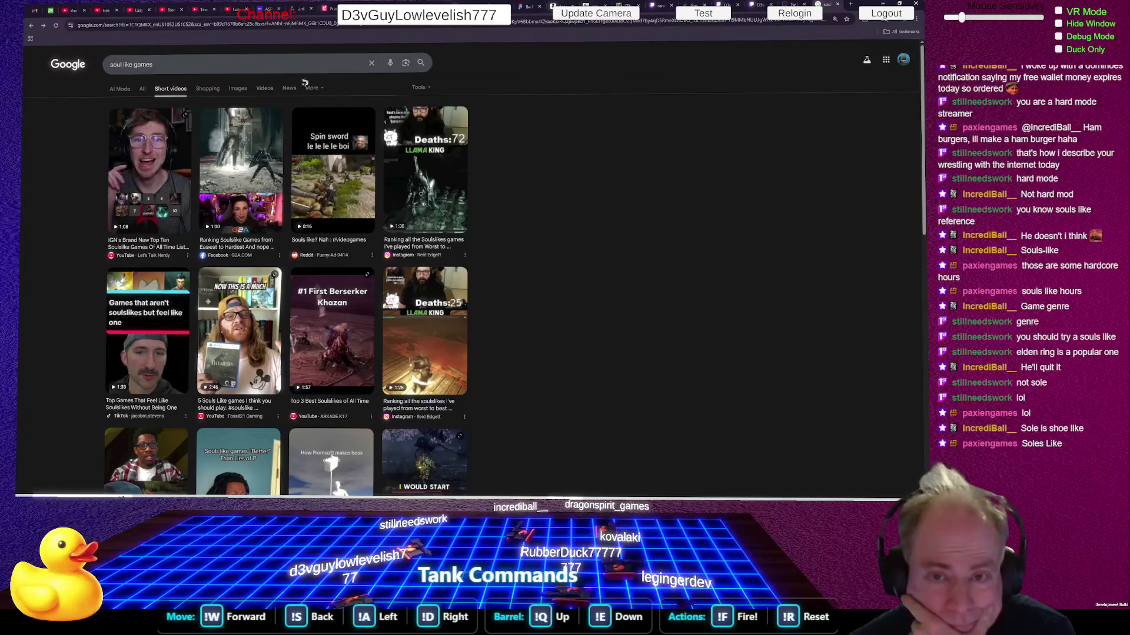
- Browse soul like games image results, preview the PC Gamer image, then return to the Twitch tab
left_click(238, 89)
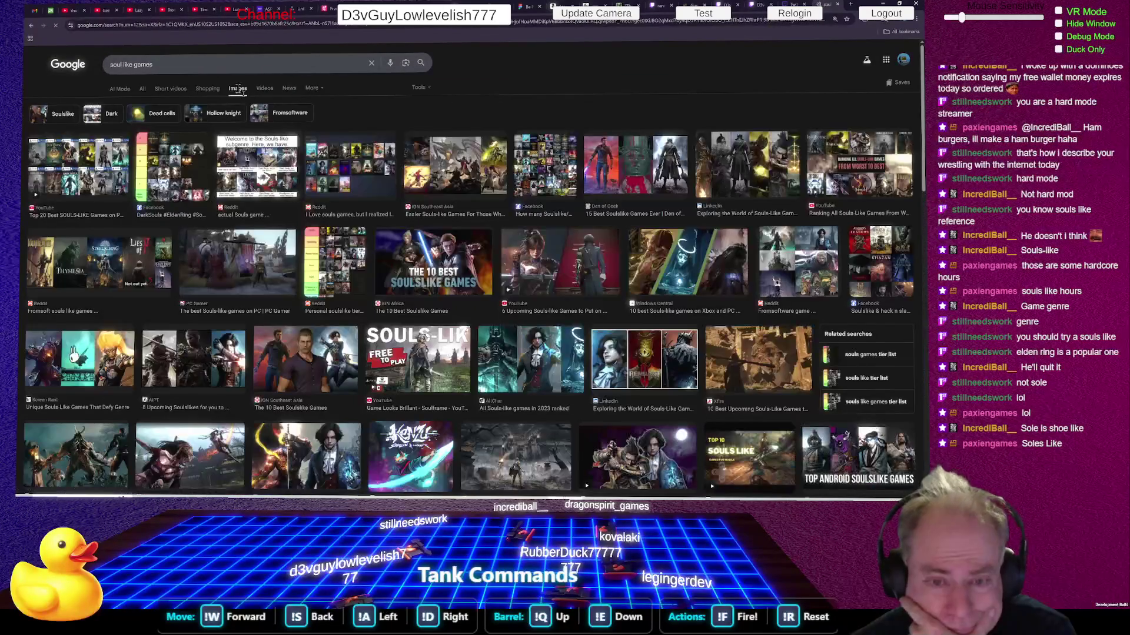
left_click(253, 253)
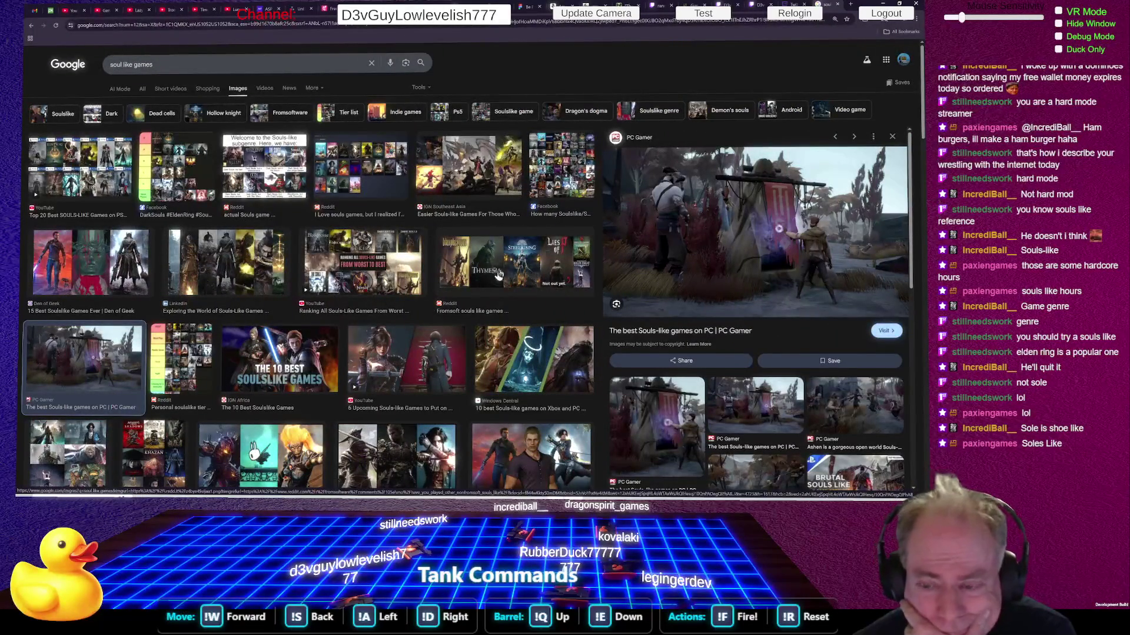
scroll(252, 253, "down", 5)
scroll(352, 244, "down", 1)
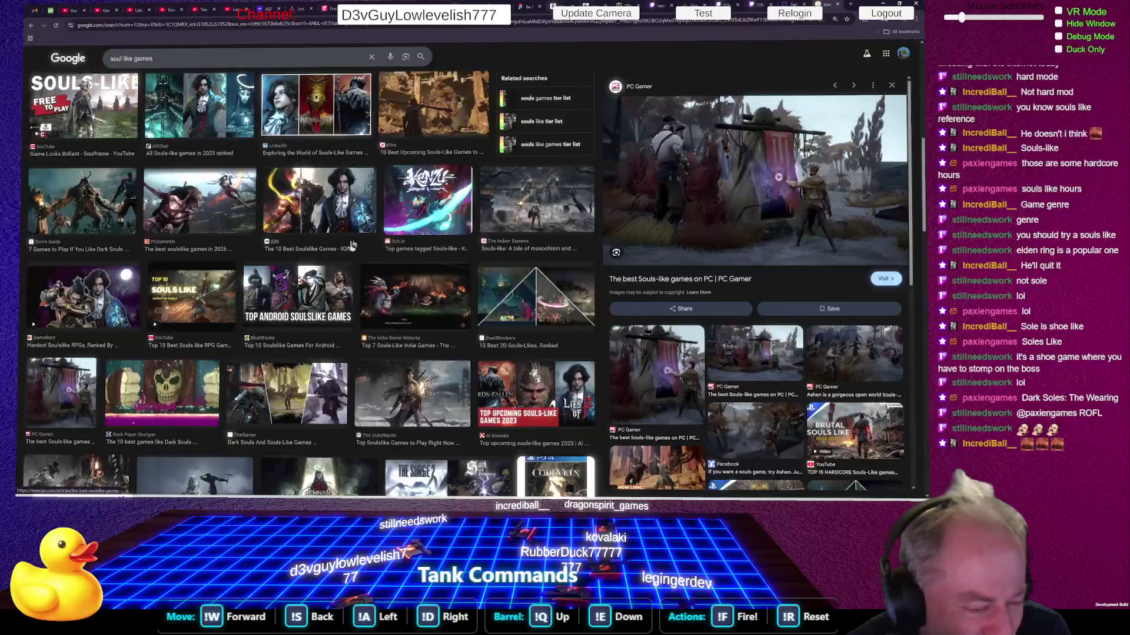
key("ctrl+w")
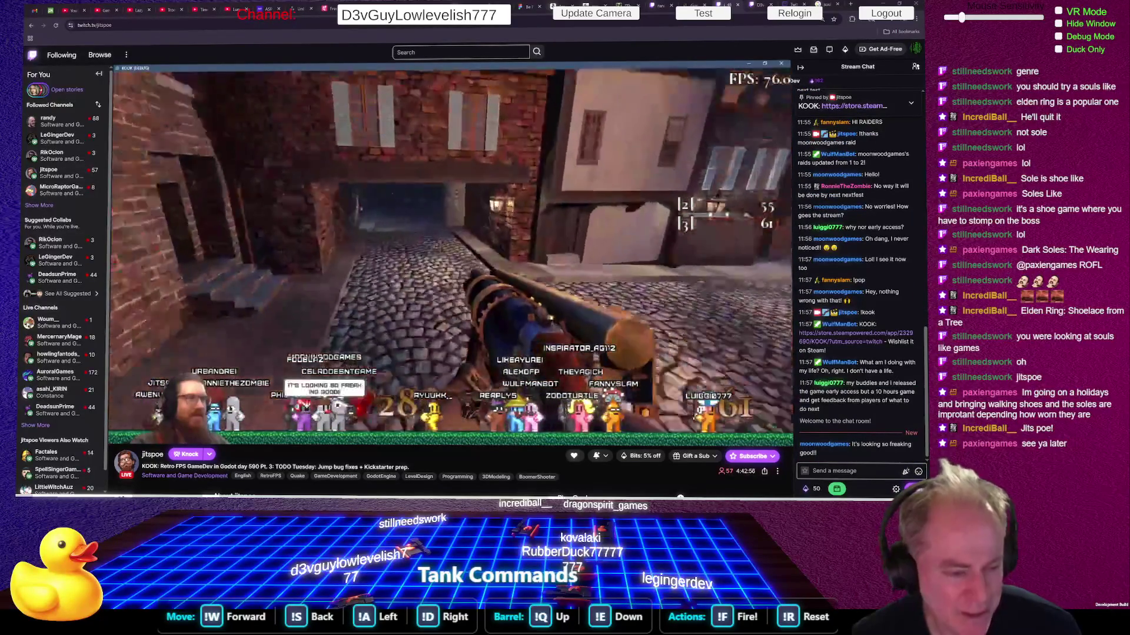
- Compose a chat message of several duck emotes, drop the last one, and send it
mouse_move(56, 392)
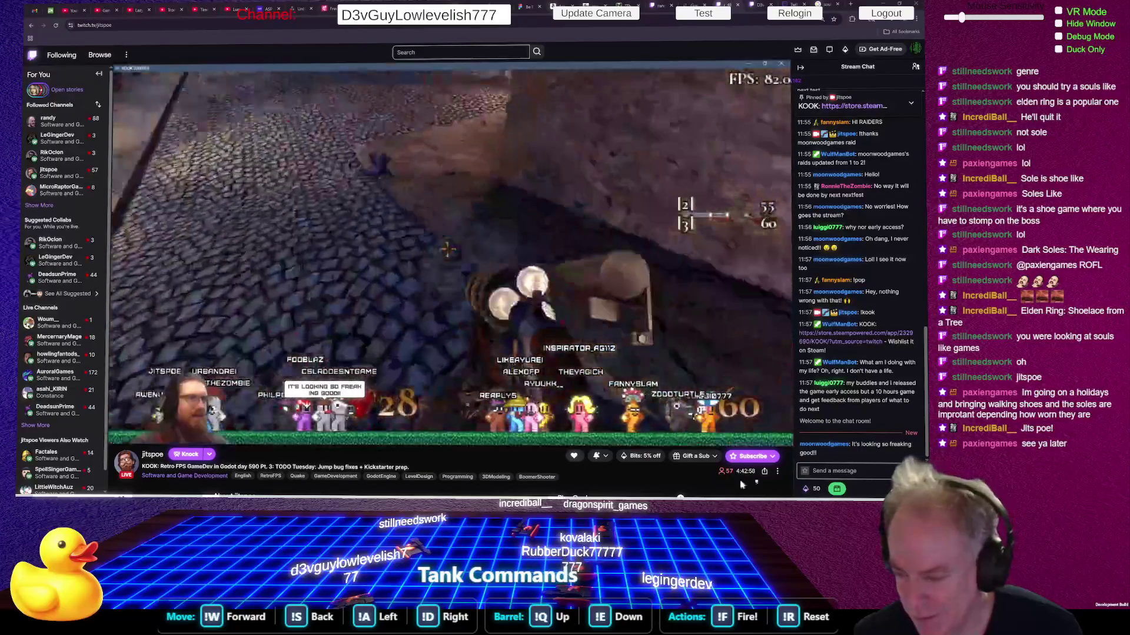
left_click(906, 471)
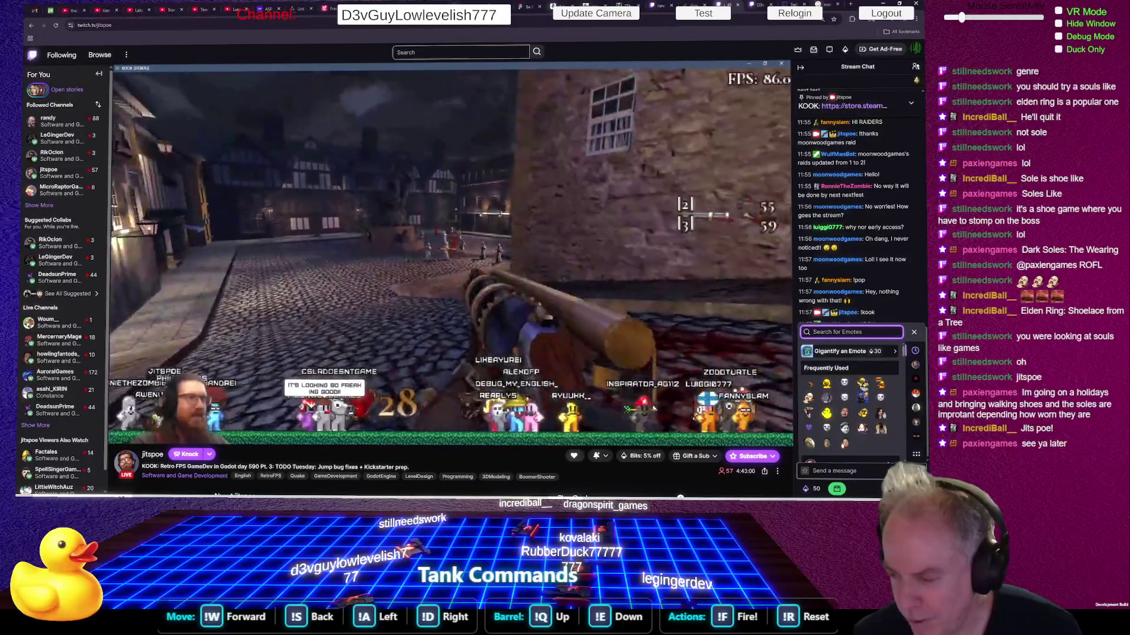
left_click(810, 384)
left_click(810, 385)
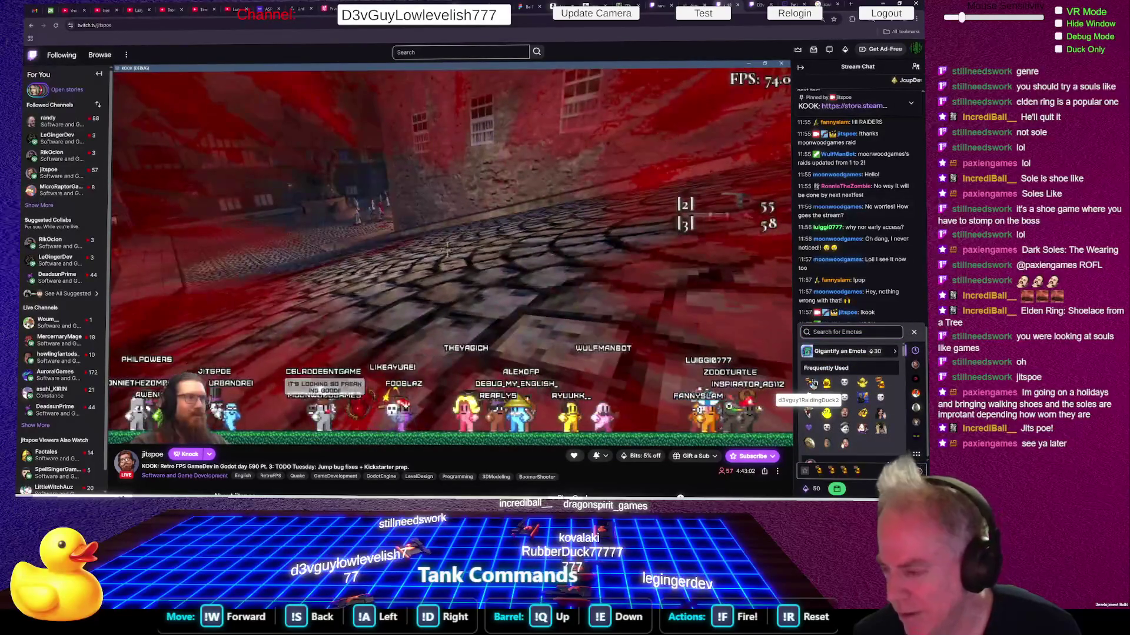
left_click(811, 385)
left_click(811, 384)
left_click(811, 384)
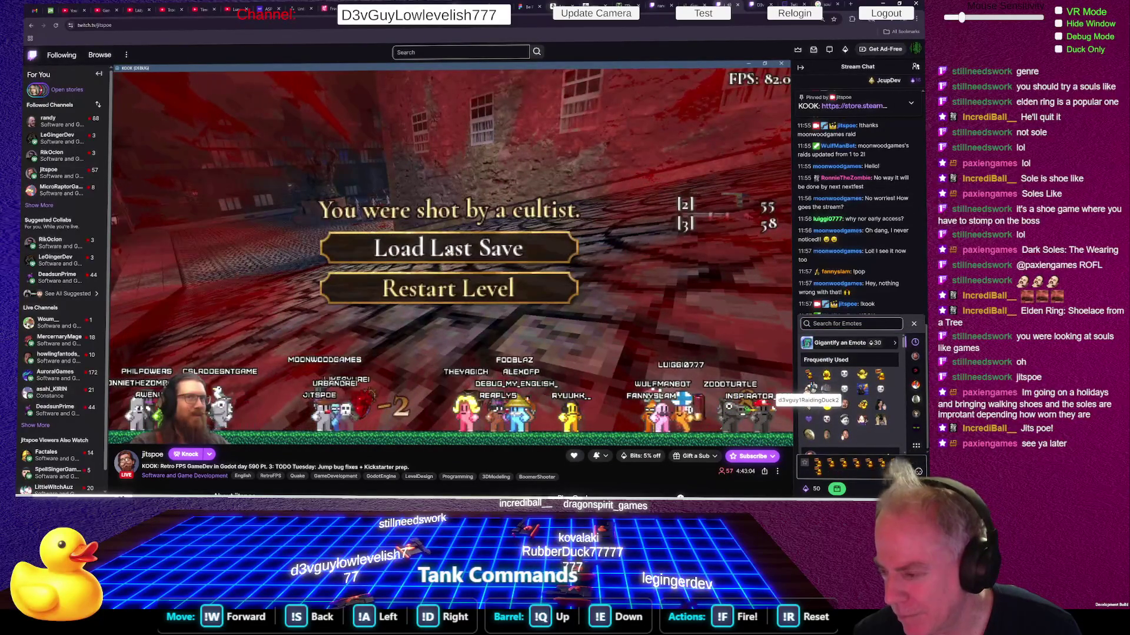
left_click(811, 378)
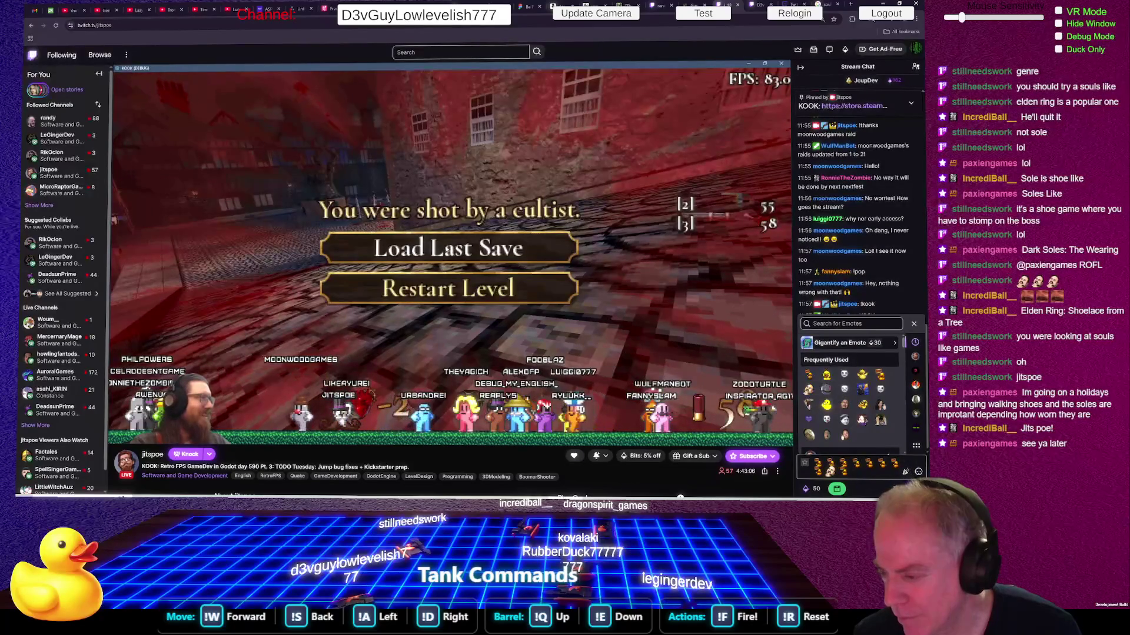
left_click(872, 473)
key("BackSpace")
key("Return")
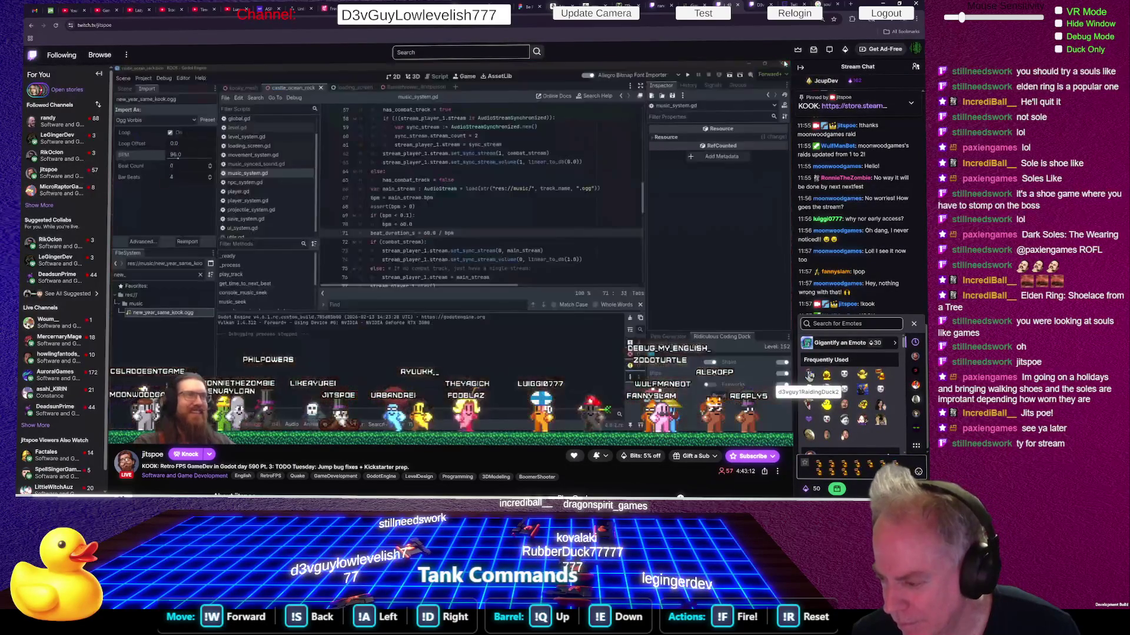
- Resend the duck message, post another duck emote message, recall it, and close the emote picker
key("Return")
left_click(812, 377)
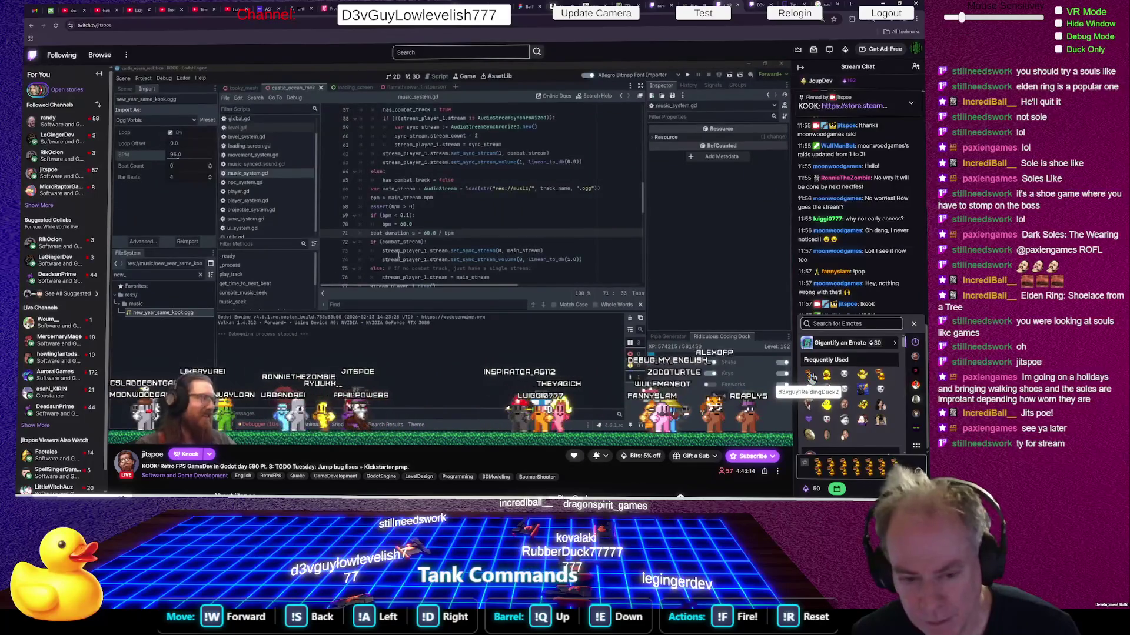
left_click(810, 377)
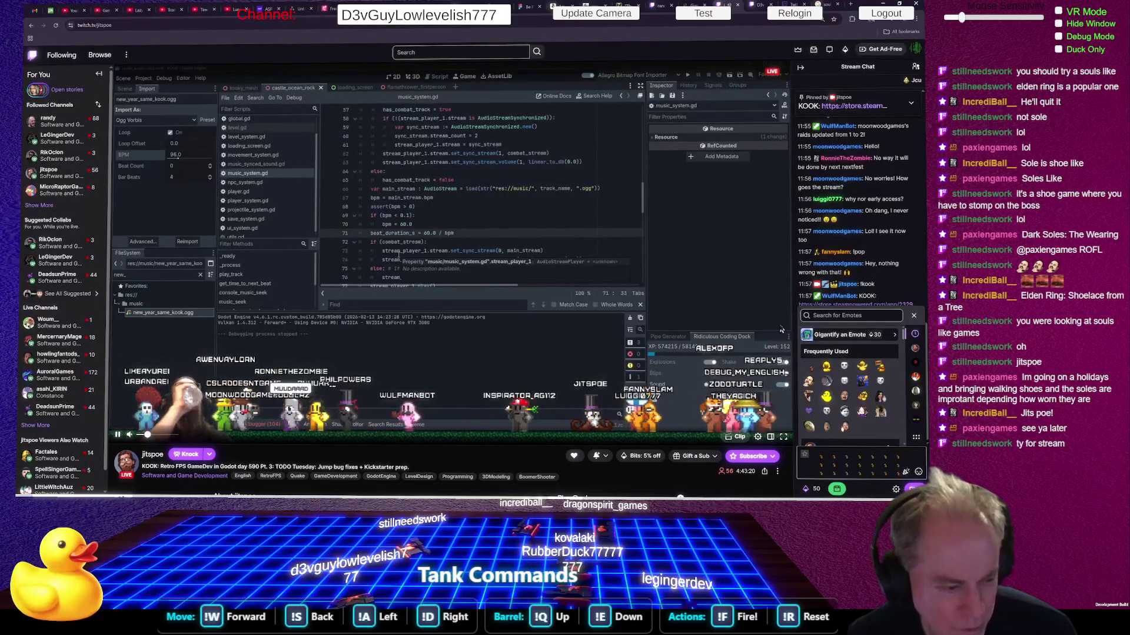
key("Return")
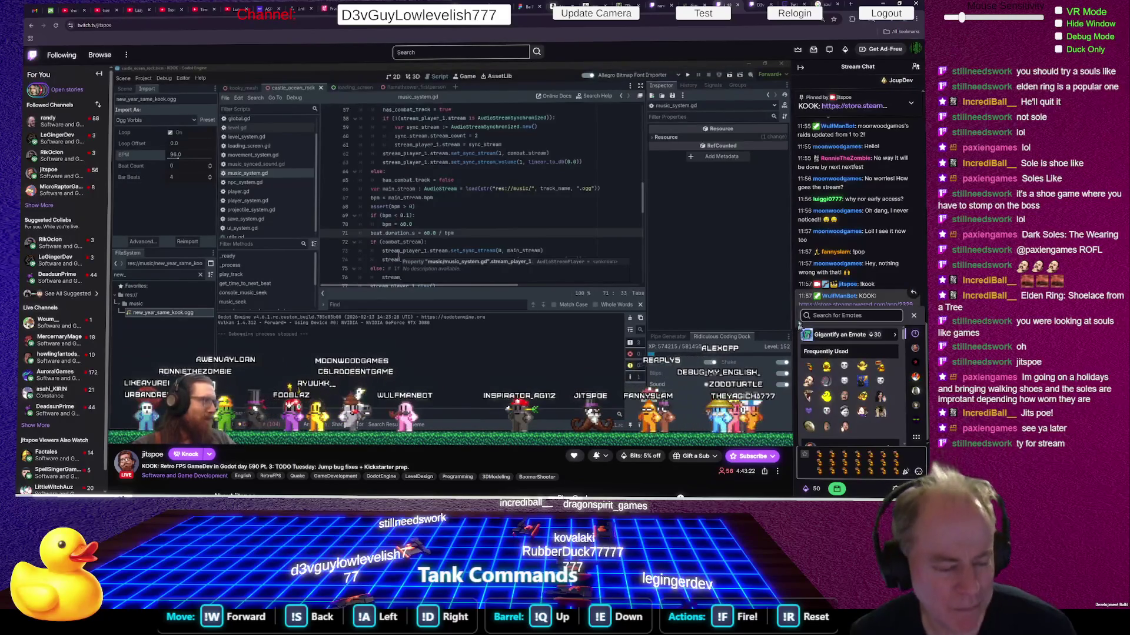
key("Up")
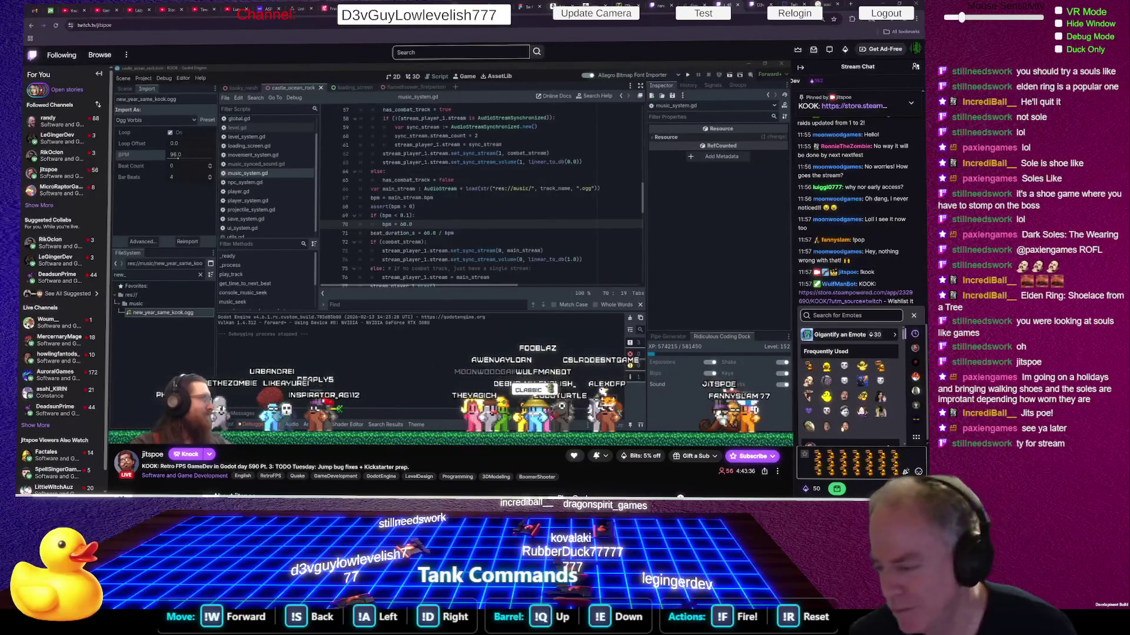
left_click(916, 319)
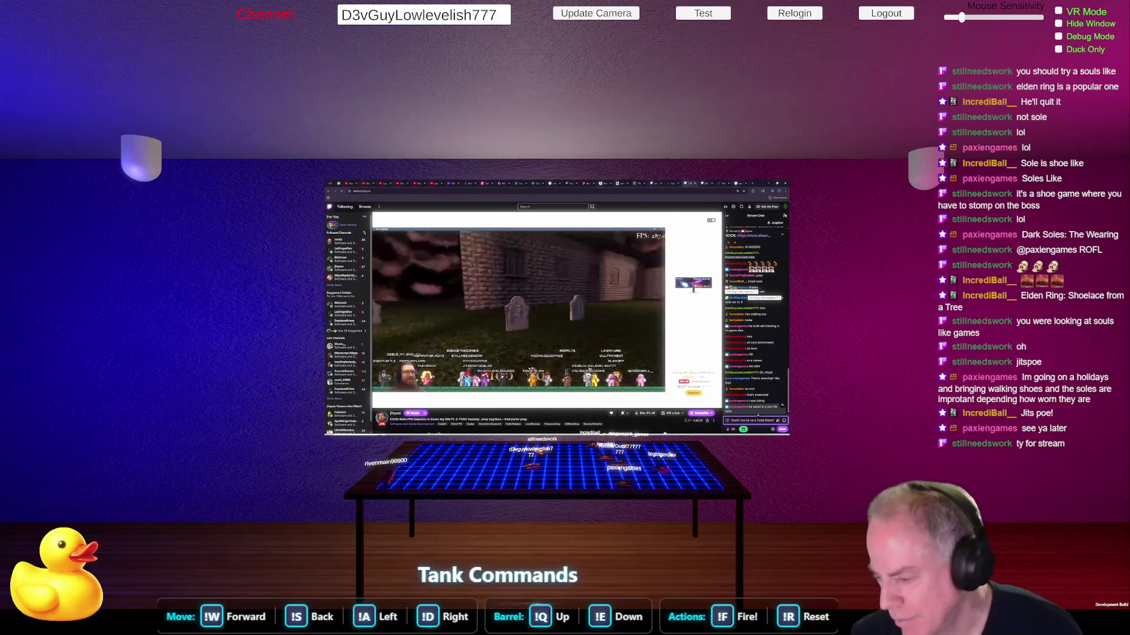
right_click(762, 419)
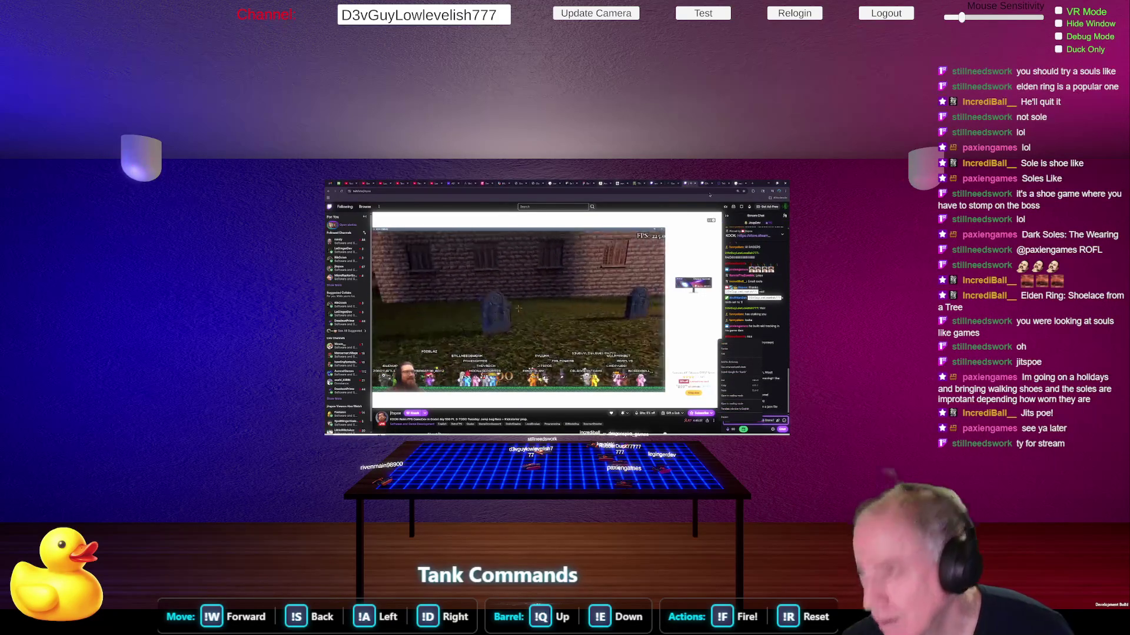
left_click(739, 355)
left_click(739, 184)
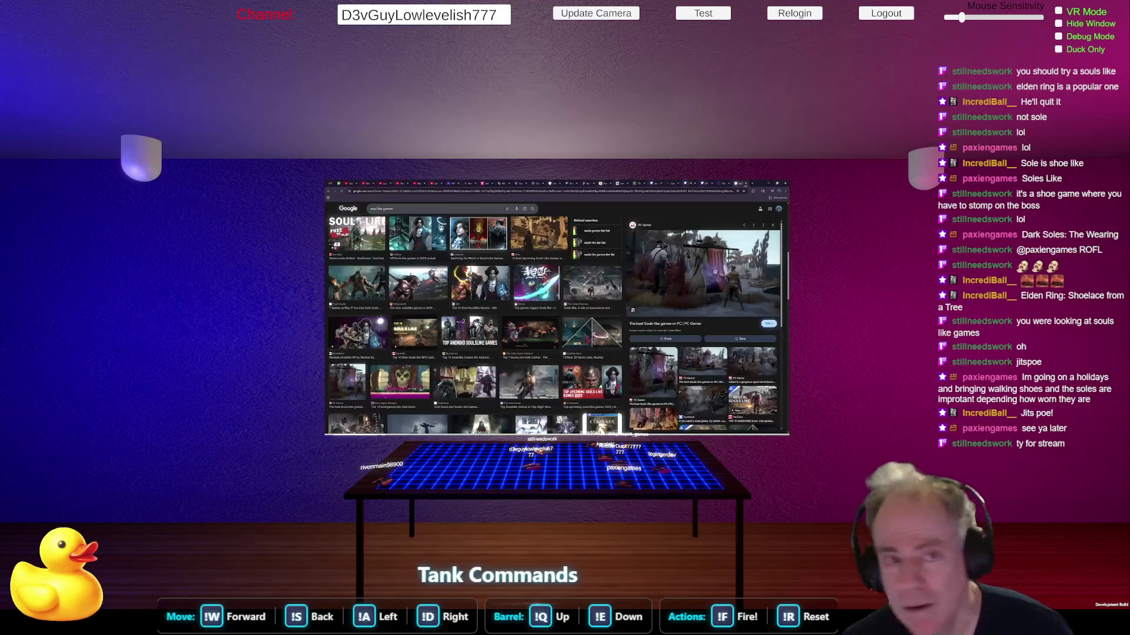
left_click(751, 184)
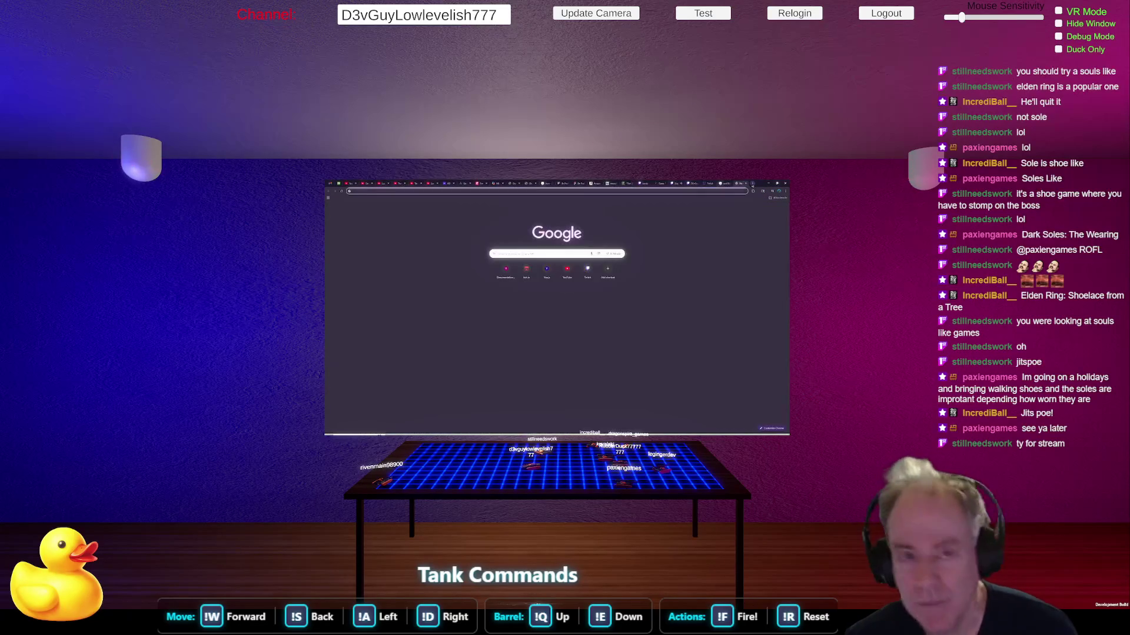
type("tumbl")
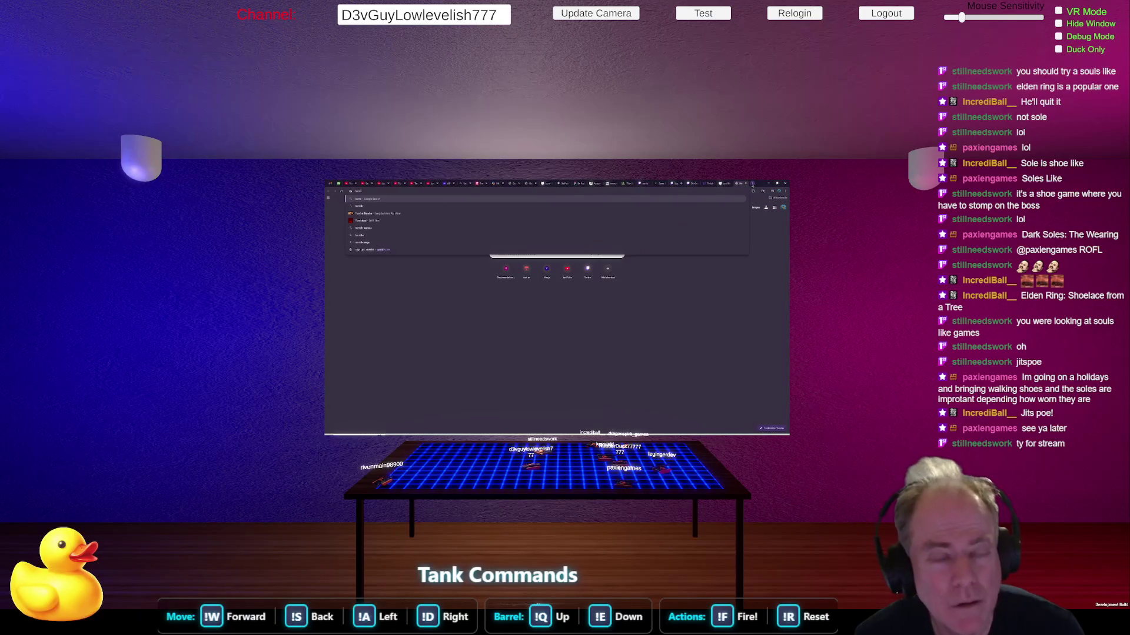
type(" stone")
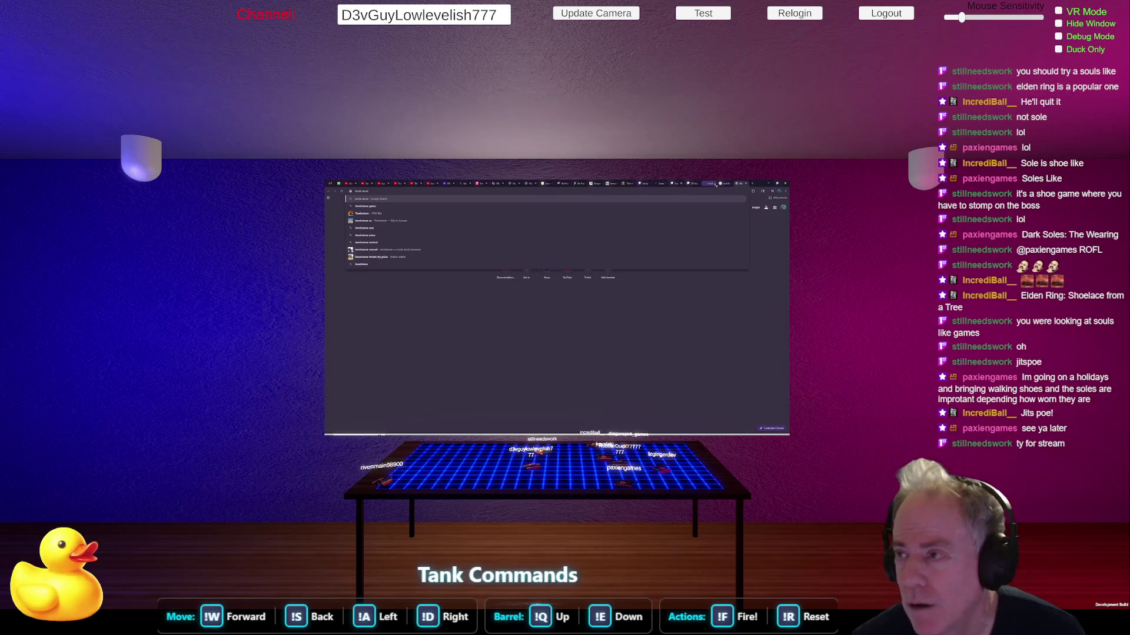
left_click(674, 183)
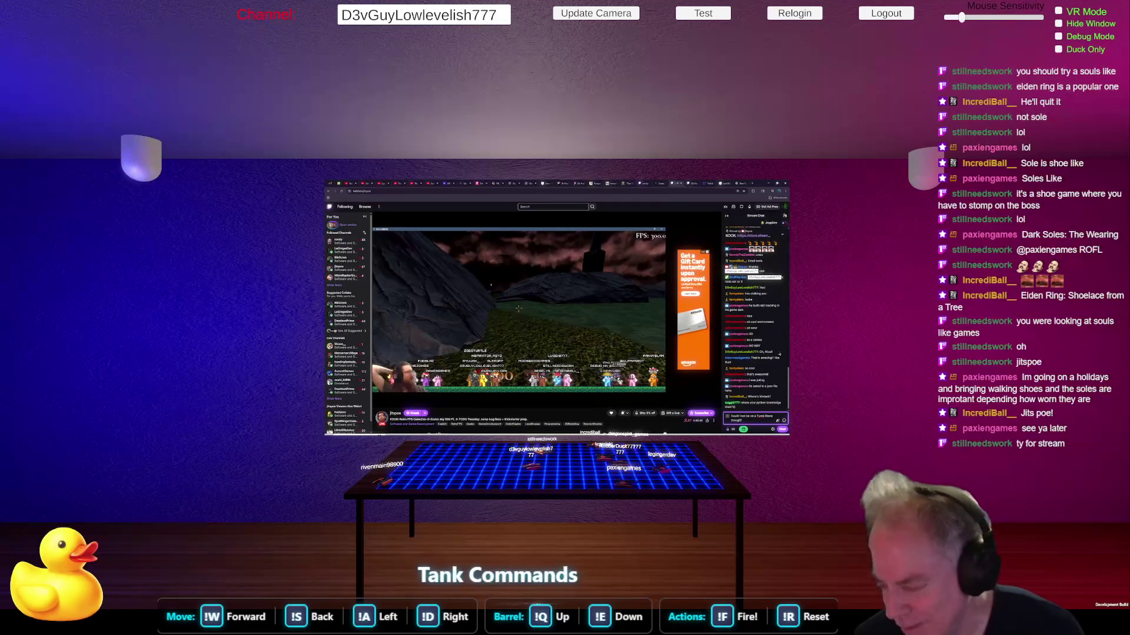
- Send the Tomb Stone question, then post a yellow emote message in chat
key("Return")
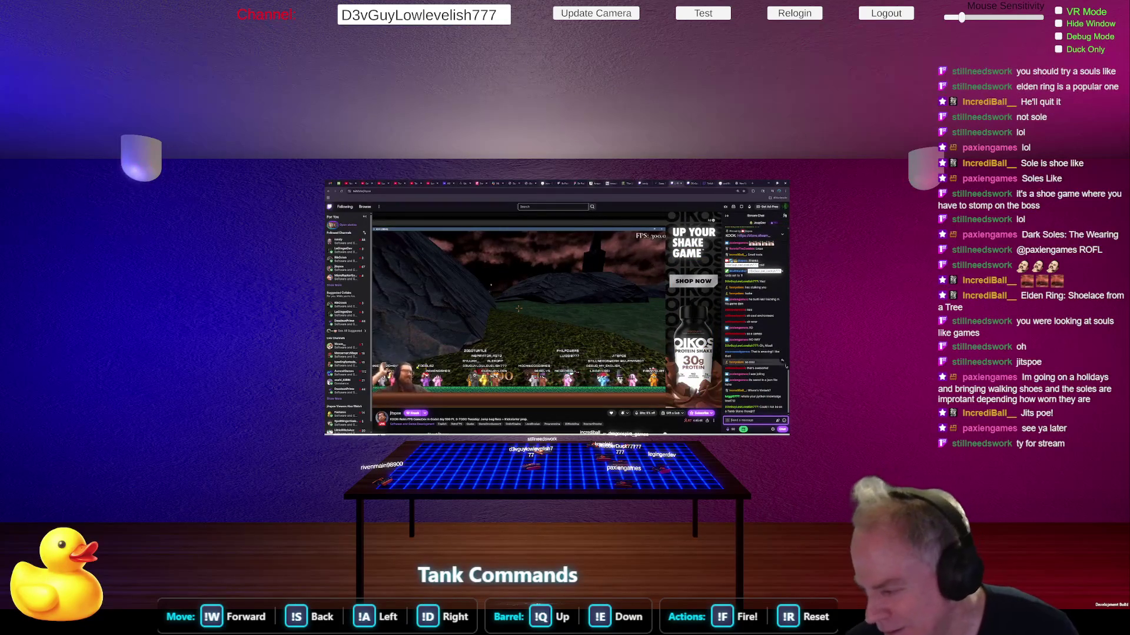
left_click(777, 420)
left_click(738, 391)
key("Return")
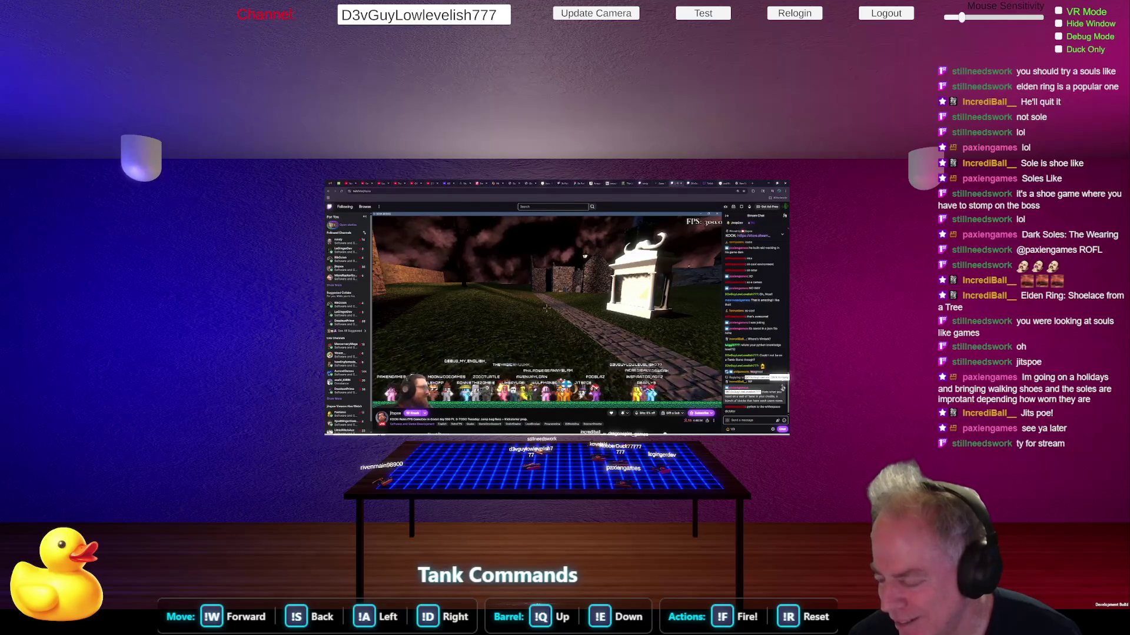
- Reply to the holiday walking-shoes message with two yellow emotes, then ask 'So what is your Game?'
left_click(782, 388)
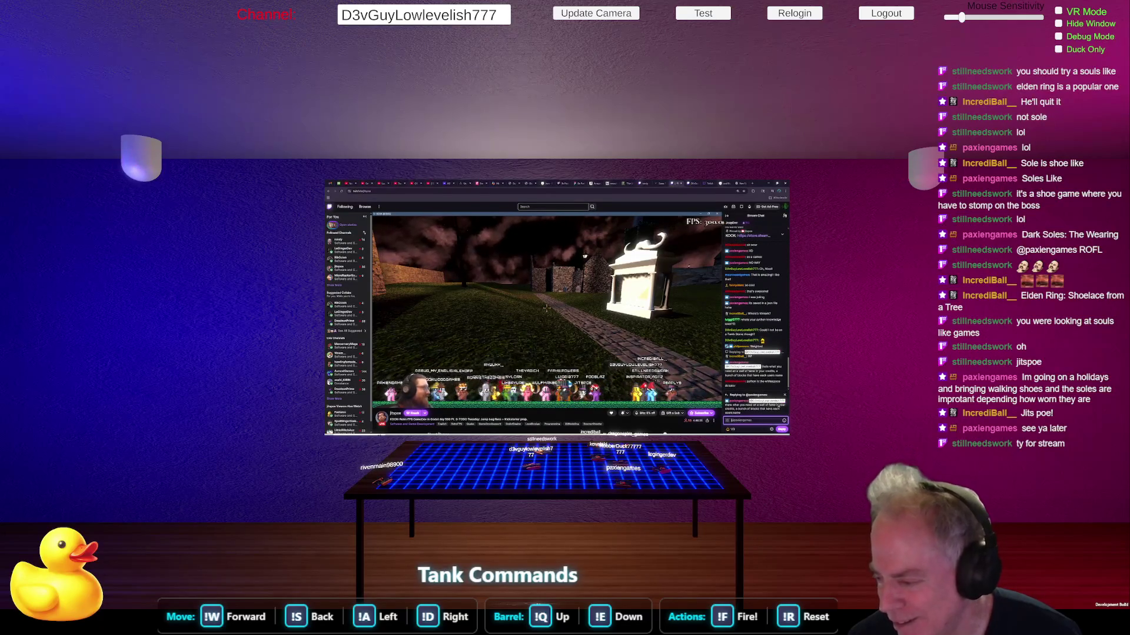
left_click(783, 421)
left_click(738, 357)
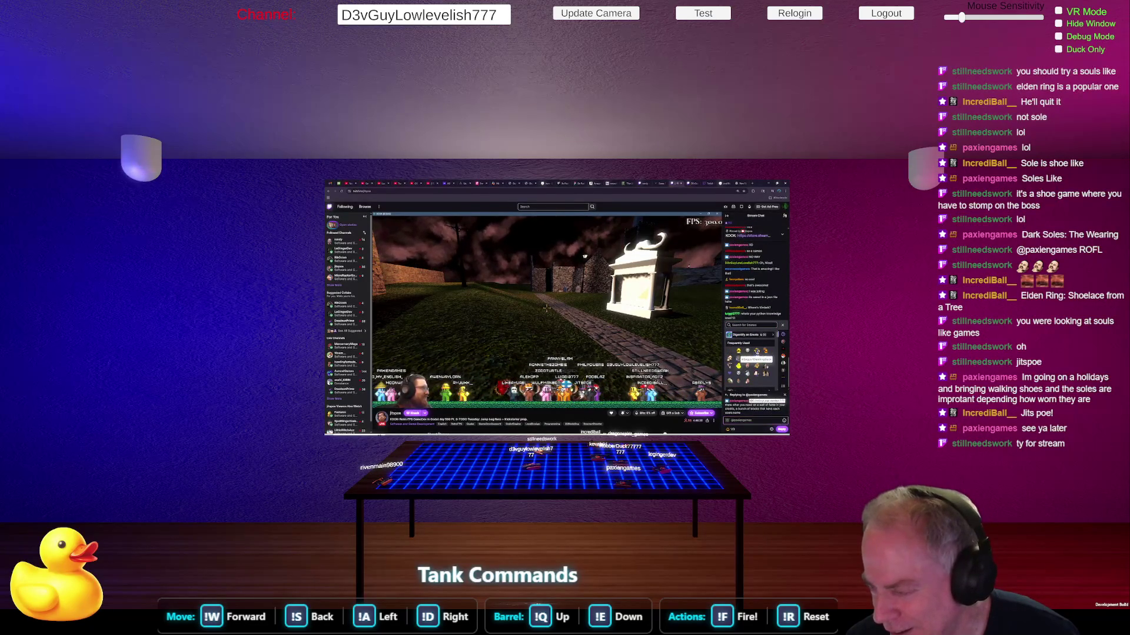
left_click(766, 360)
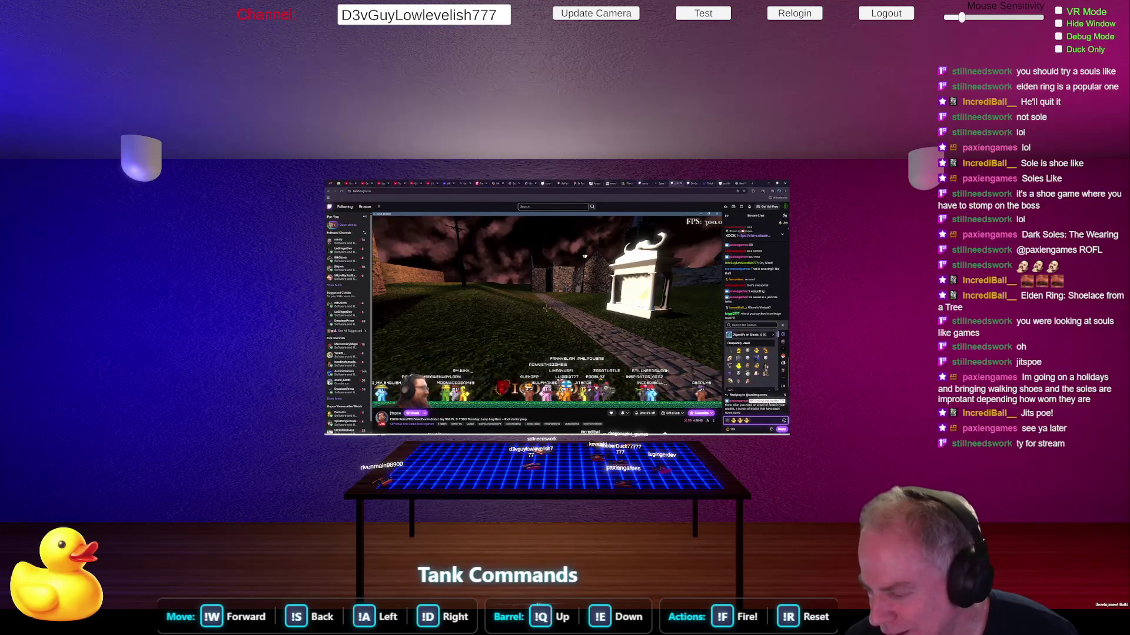
key("Return")
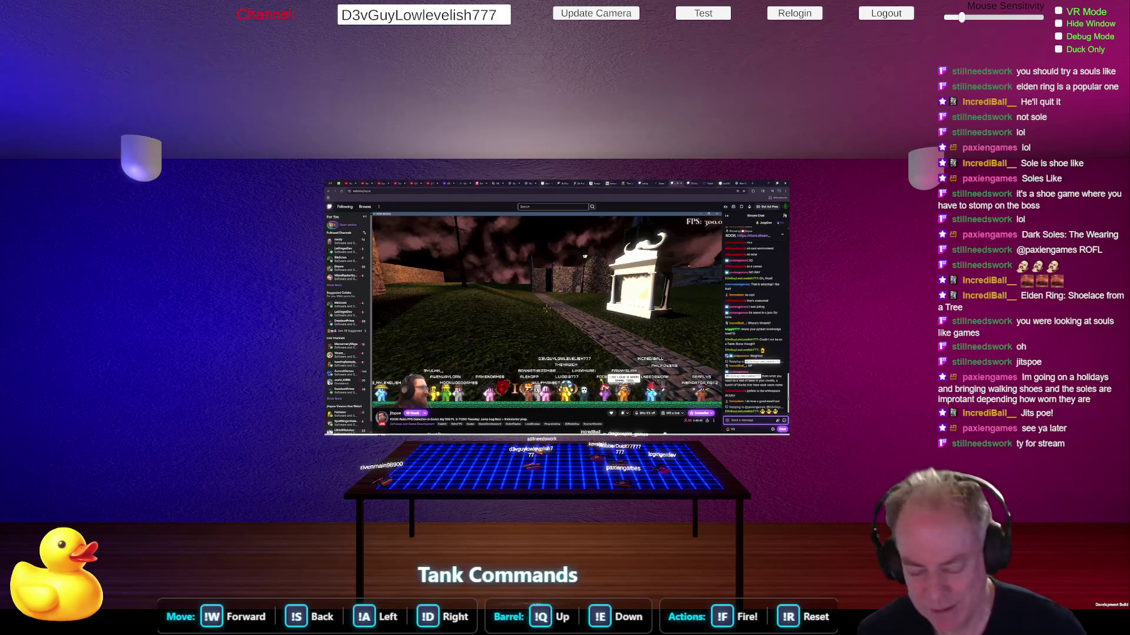
type("So")
type("at is your")
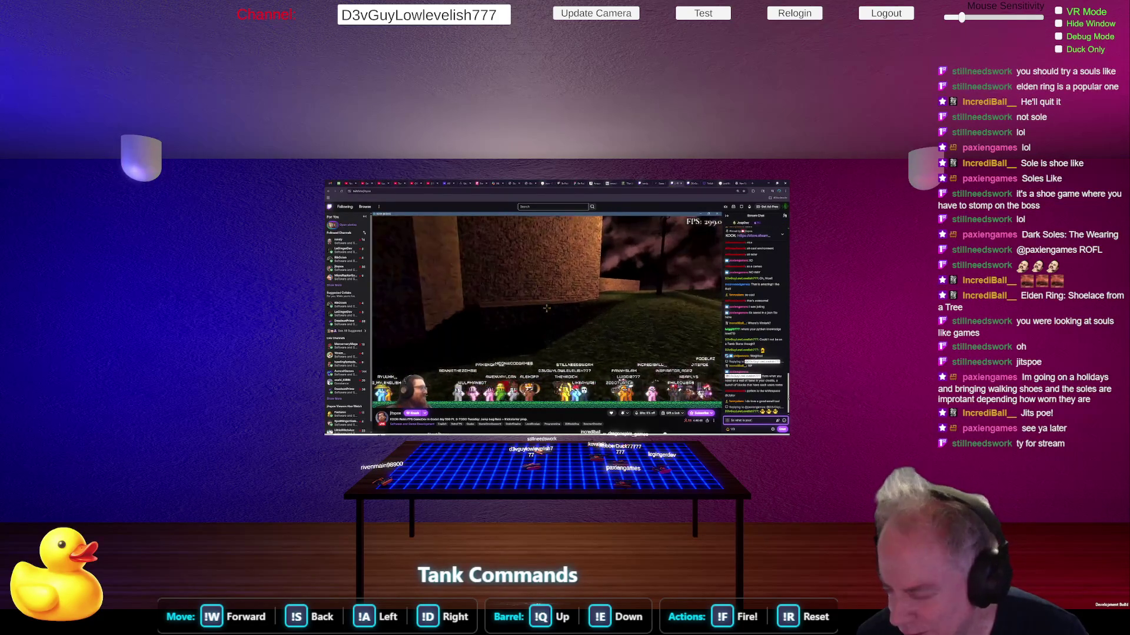
type("u")
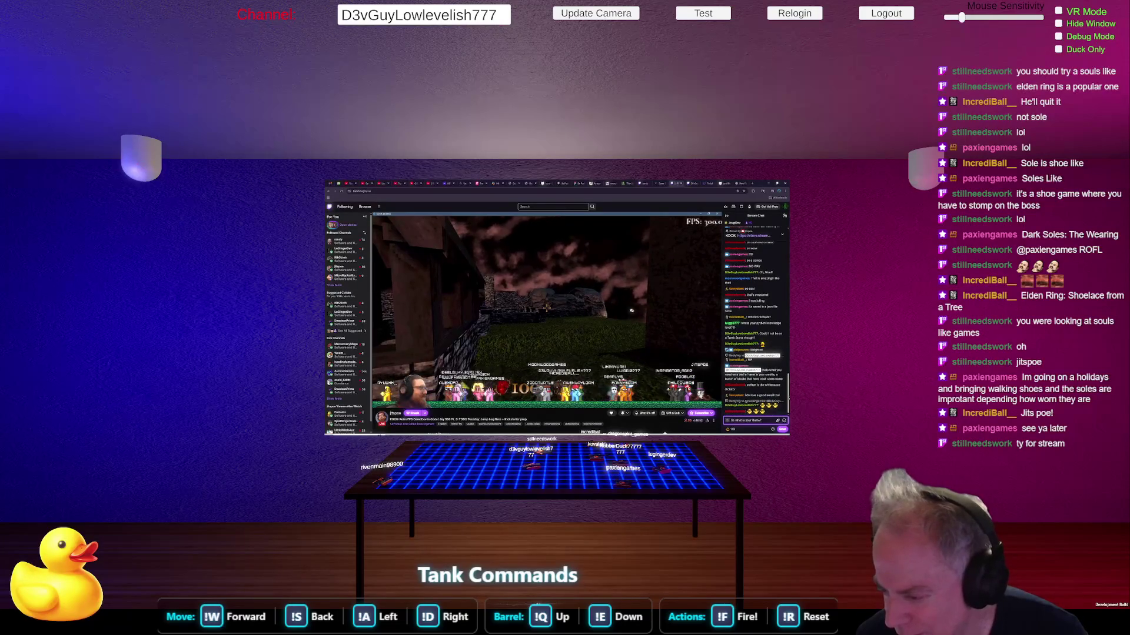
key("Return")
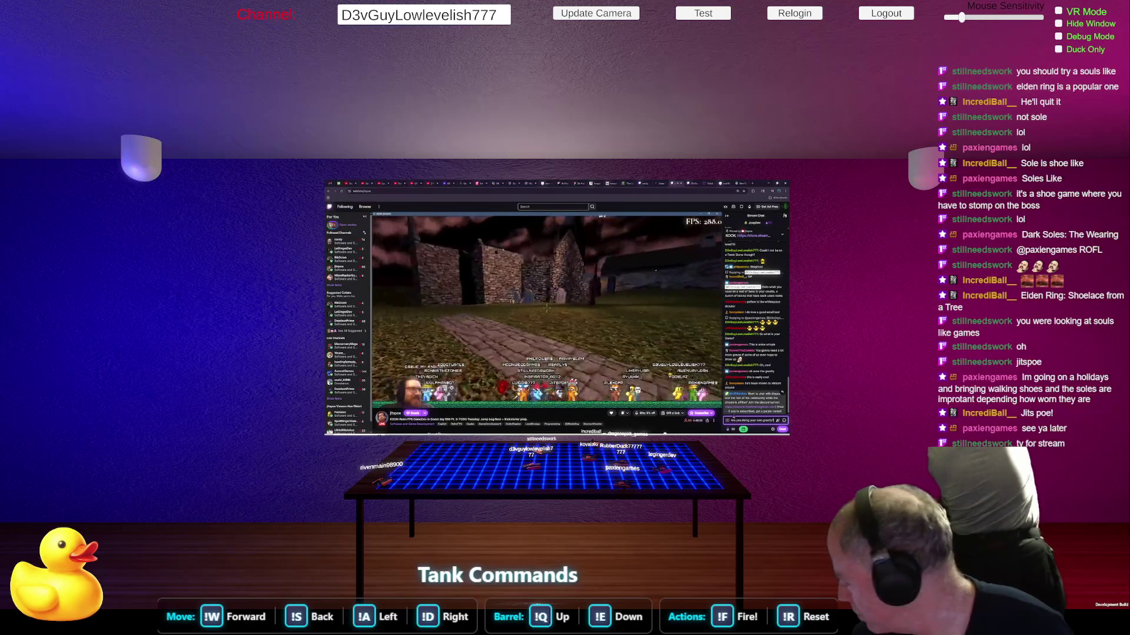
- Post the gravity question, a follow-up message, and 'That was Funny' in chat
key("Return")
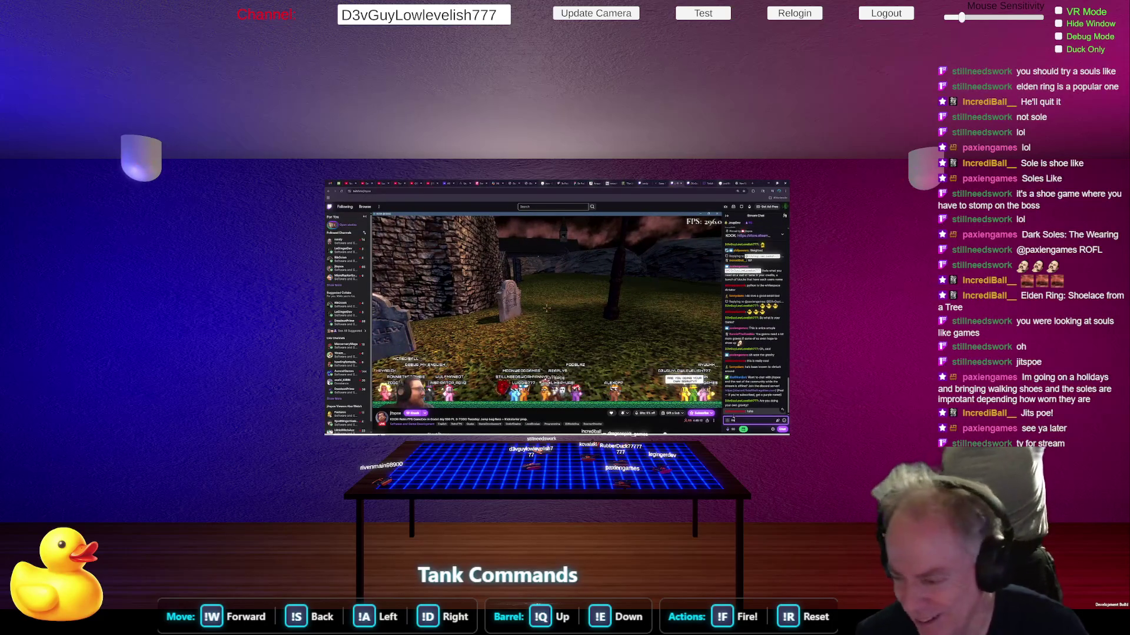
key("Return")
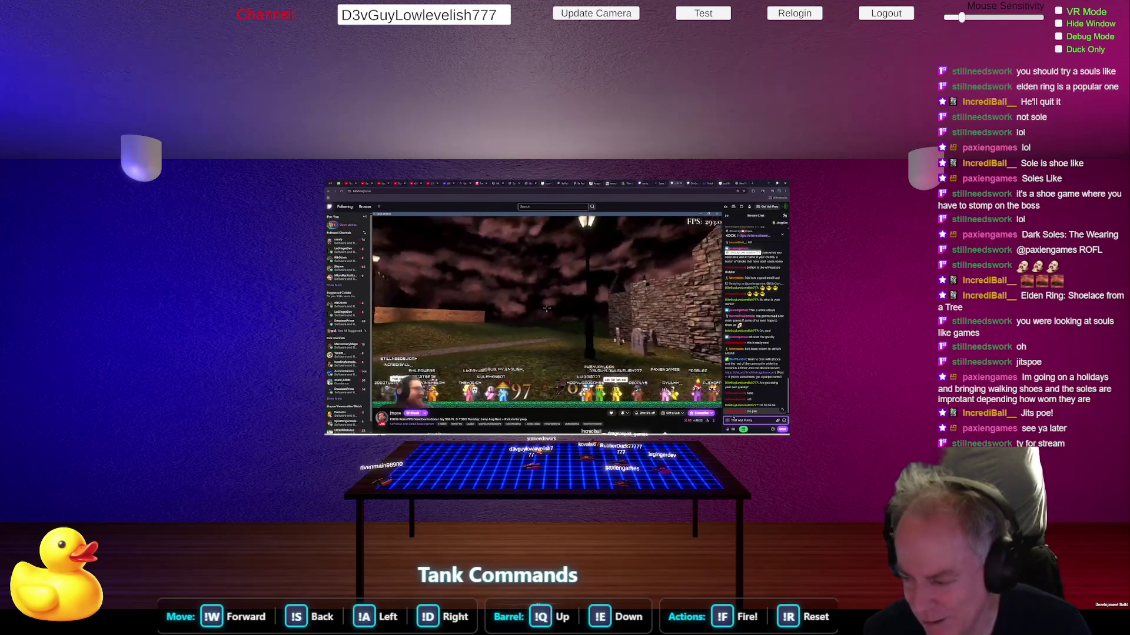
key("Return")
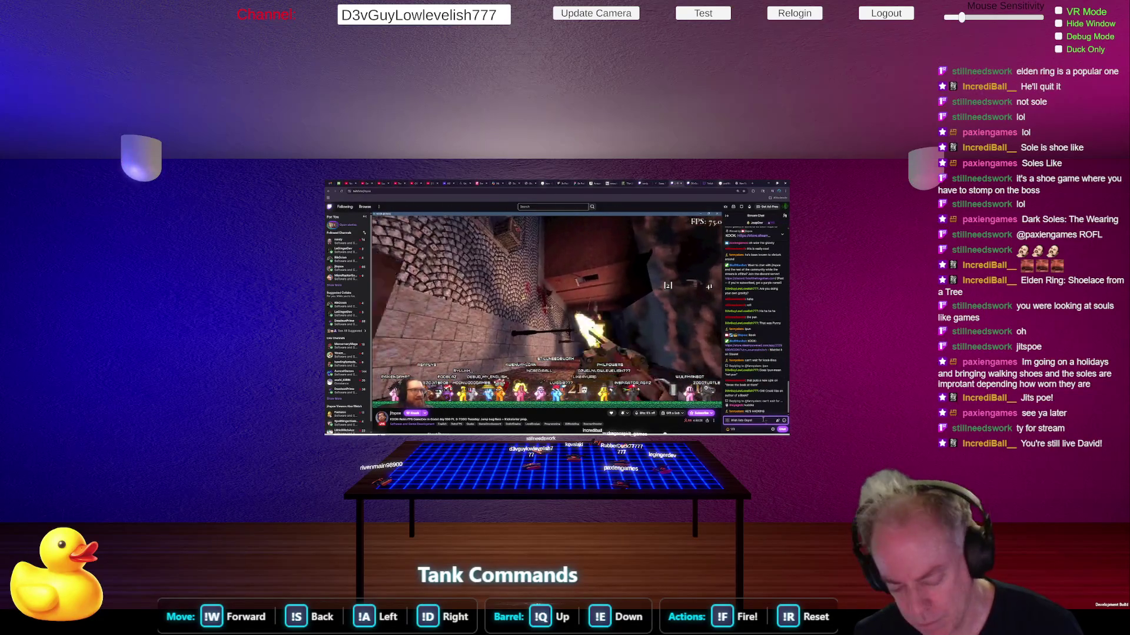
- Post 'Wish lists Guys!' with the pasted Steam store link, then open the link
key("ctrl+v")
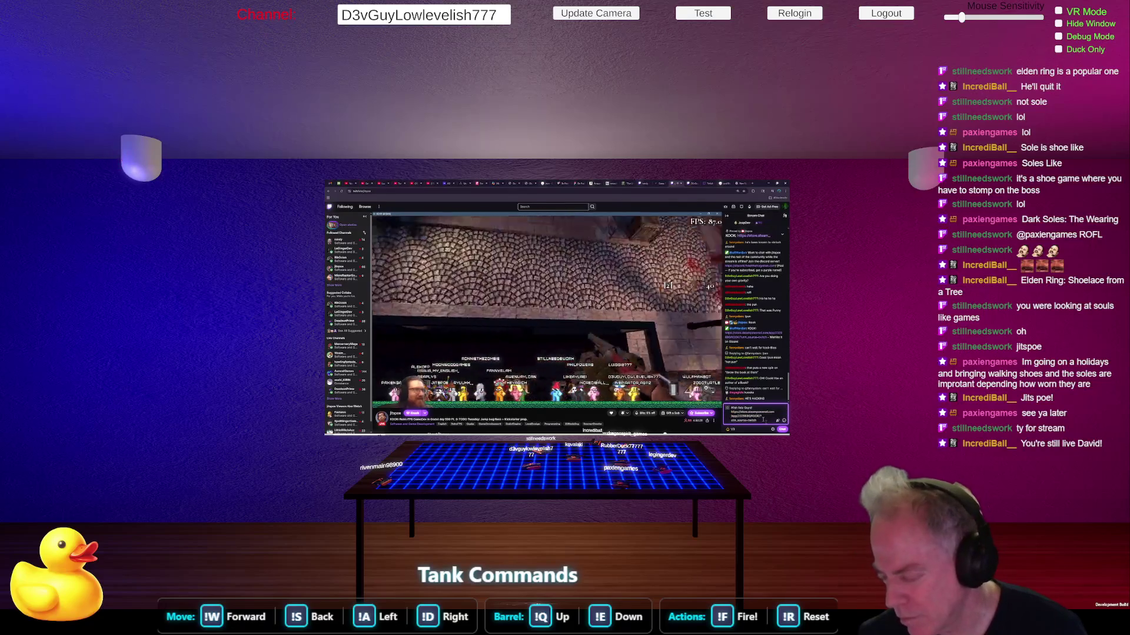
key("Return")
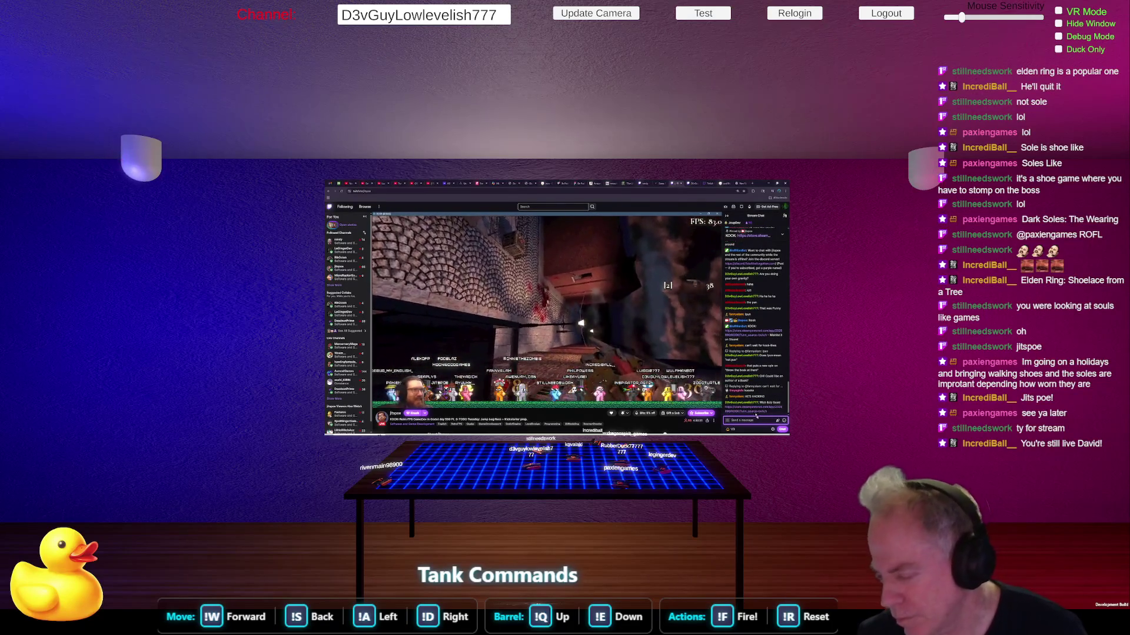
left_click(753, 410)
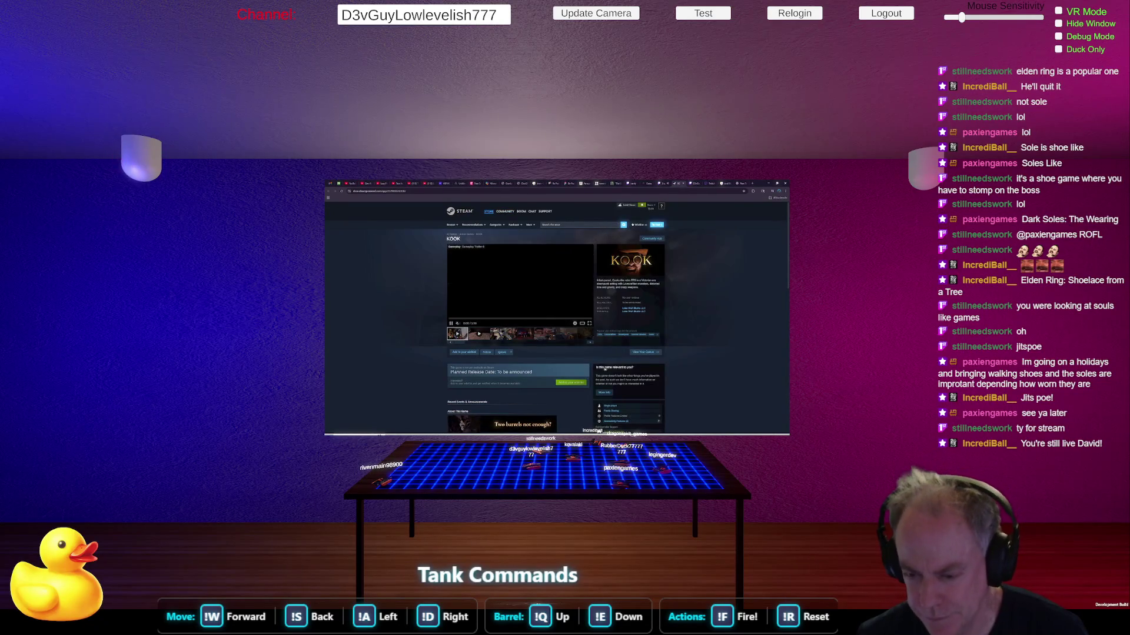
- Add KOOK to the Steam wishlist, scroll through its store page, and return to Twitch
left_click(579, 384)
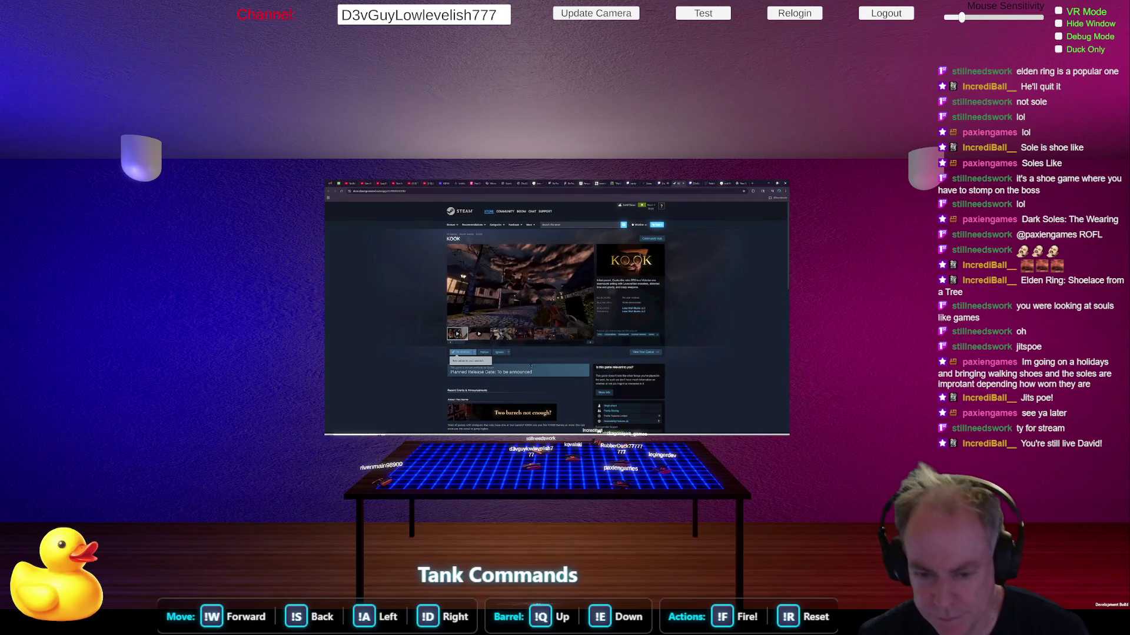
scroll(528, 367, "down", 1)
scroll(544, 360, "down", 2)
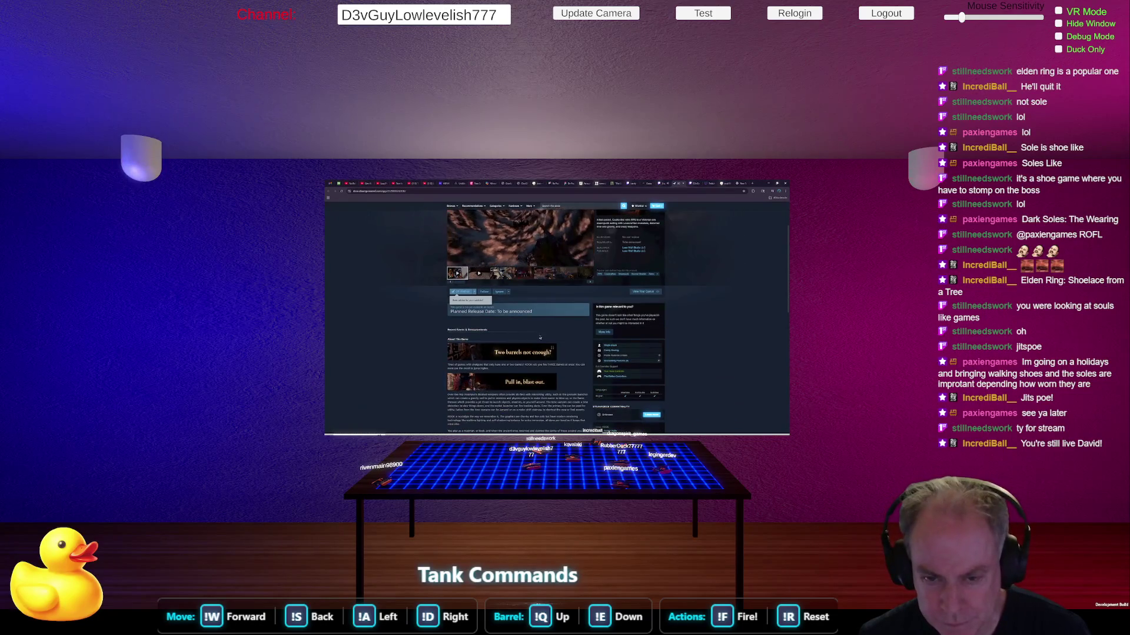
scroll(550, 332, "down", 4)
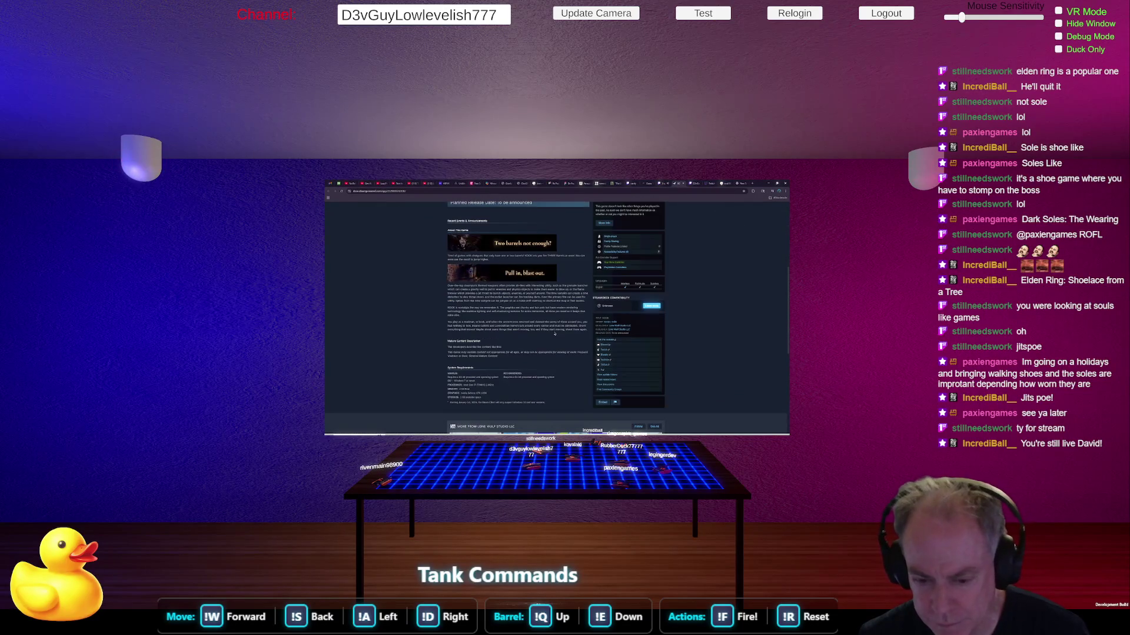
scroll(554, 332, "up", 5)
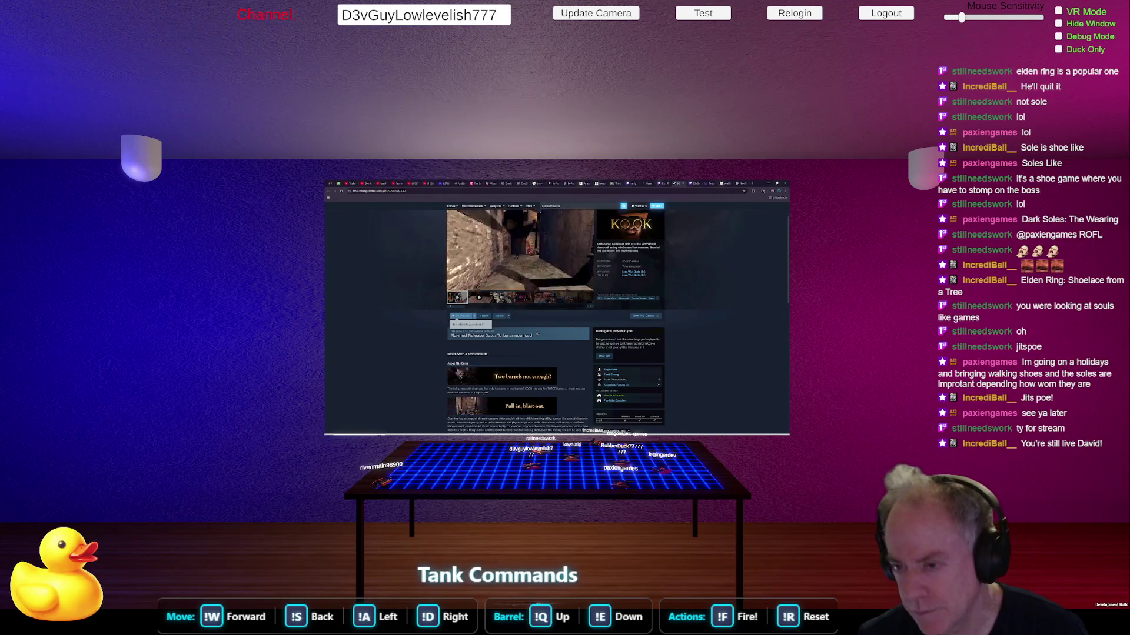
left_click(661, 183)
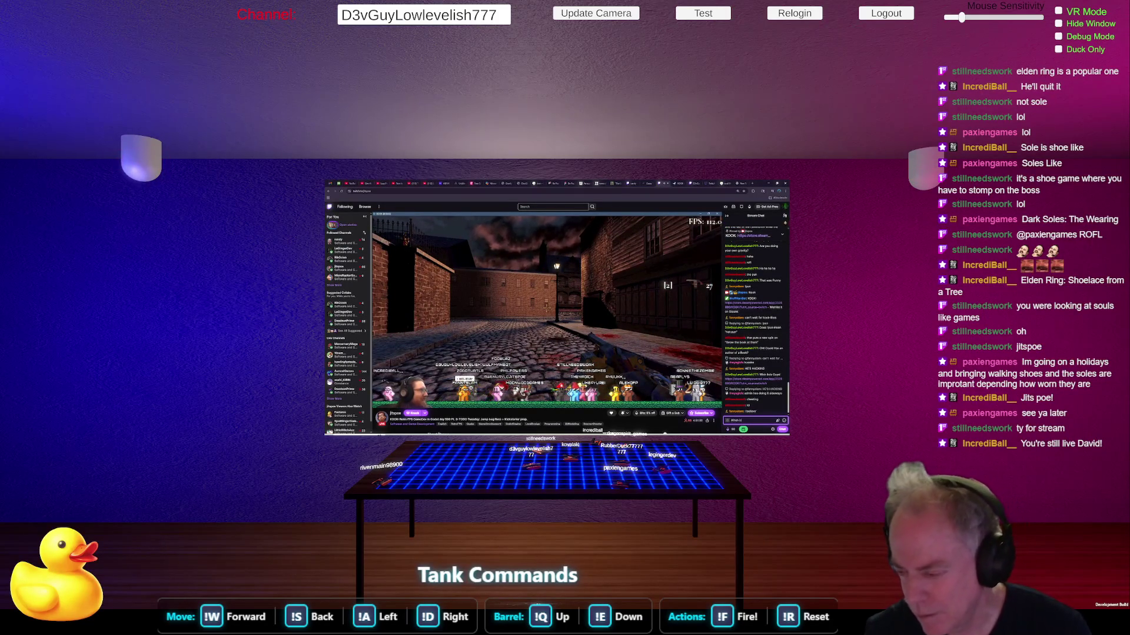
- Ask the streamer 'When is the Demo coming out?' in the stream chat
type(" the Demo")
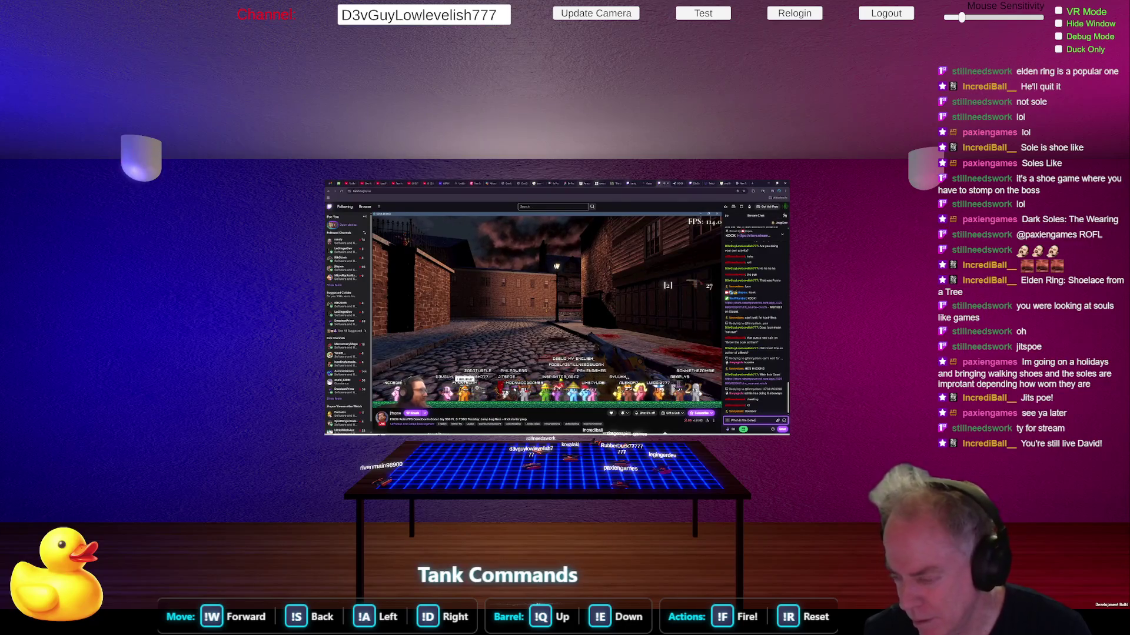
type(" coming out?")
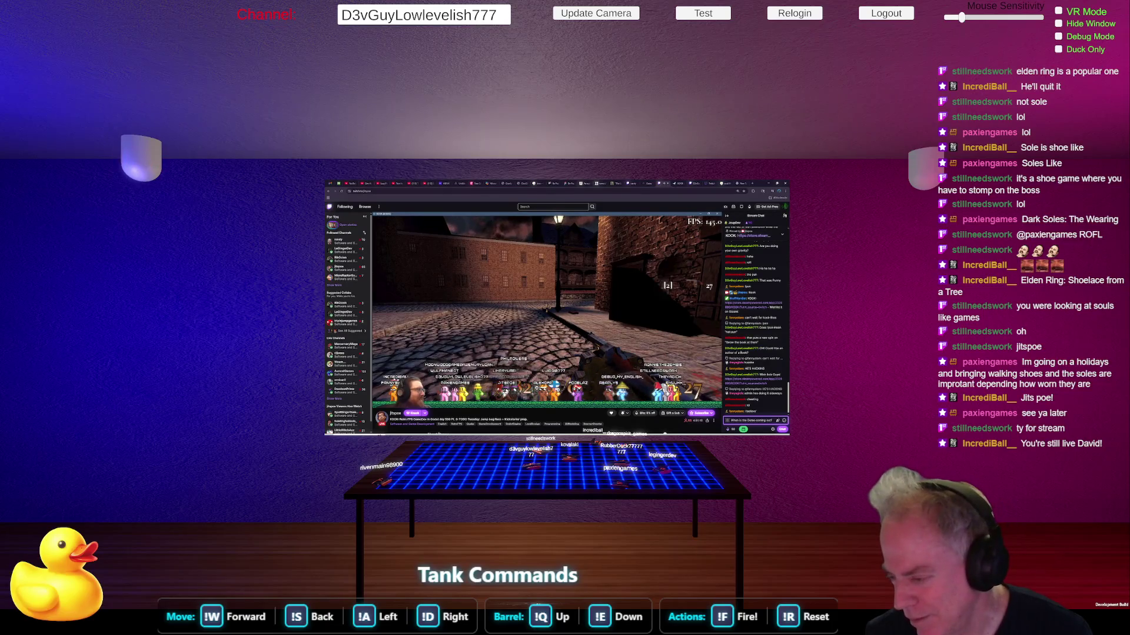
key("Return")
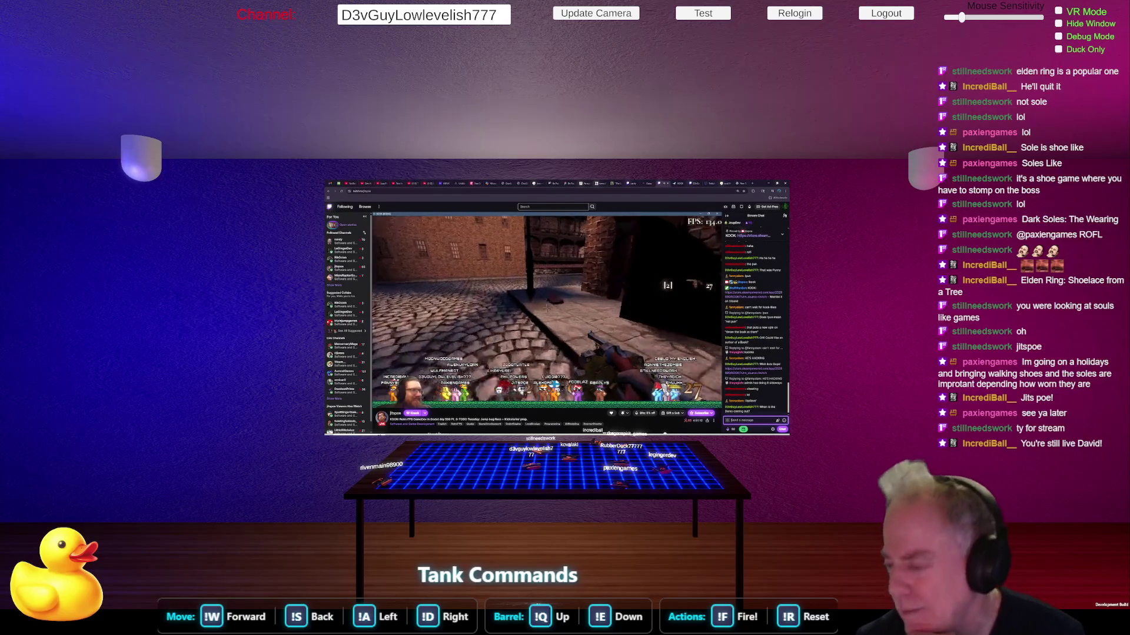